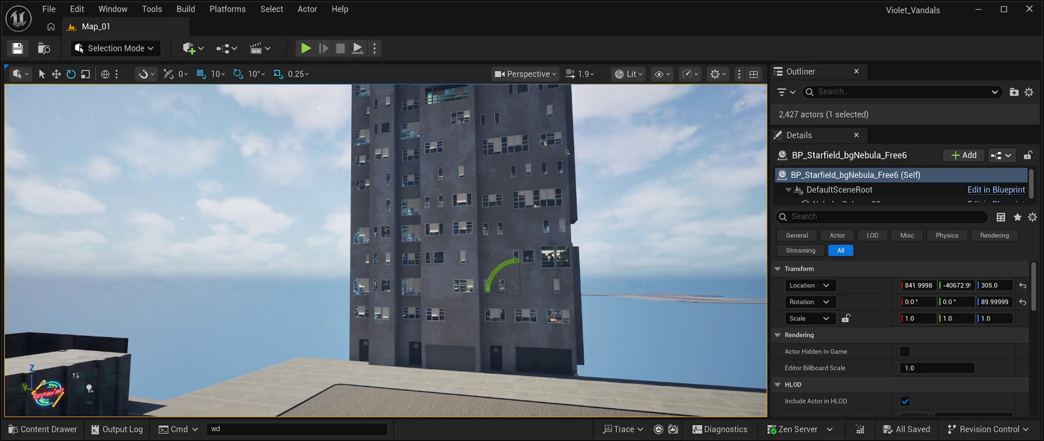
Step: Duplicate a road tile beside the gap and move the copy into the gap
{"action": "mouse_move", "coordinate": [386, 245]}
{"action": "left_mouse_down"}
{"action": "mouse_move", "coordinate": [423, 342]}
{"action": "mouse_move", "coordinate": [403, 257]}
{"action": "mouse_move", "coordinate": [456, 252]}
{"action": "left_mouse_up"}
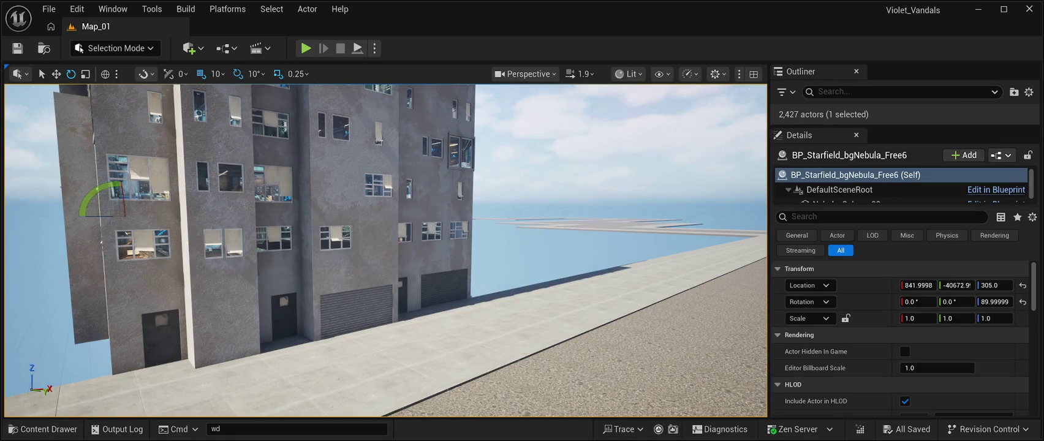
{"action": "left_click_drag", "start_coordinate": [456, 252], "coordinate": [414, 258]}
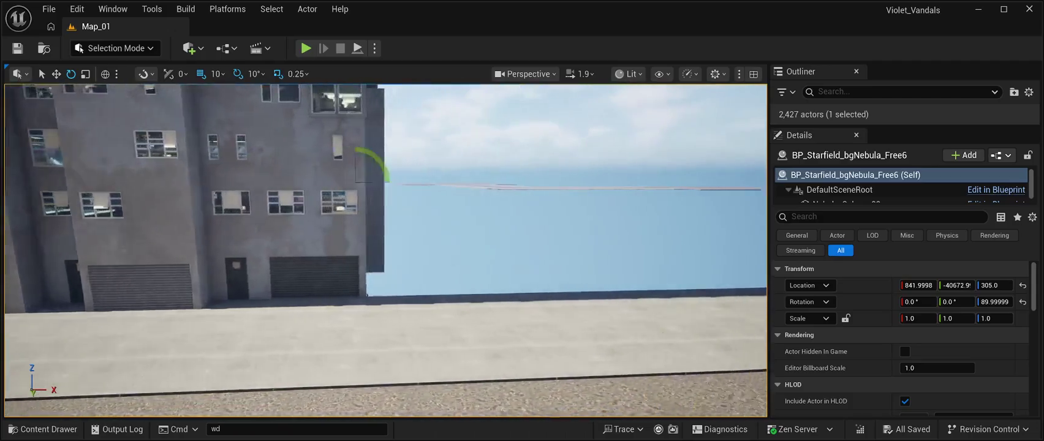
{"action": "left_click_drag", "start_coordinate": [386, 245], "coordinate": [447, 208]}
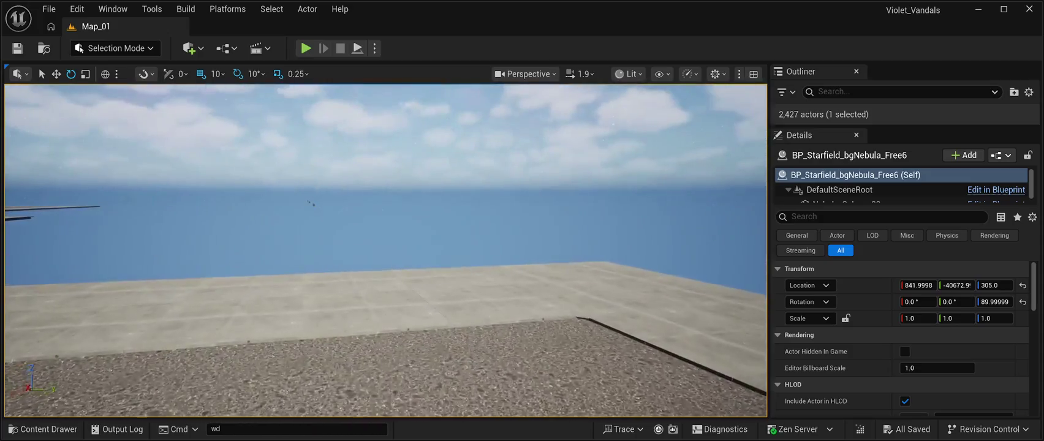
{"action": "mouse_move", "coordinate": [447, 208]}
{"action": "left_mouse_down"}
{"action": "mouse_move", "coordinate": [389, 259]}
{"action": "mouse_move", "coordinate": [408, 245]}
{"action": "mouse_move", "coordinate": [465, 257]}
{"action": "mouse_move", "coordinate": [410, 245]}
{"action": "mouse_move", "coordinate": [449, 249]}
{"action": "left_mouse_up"}
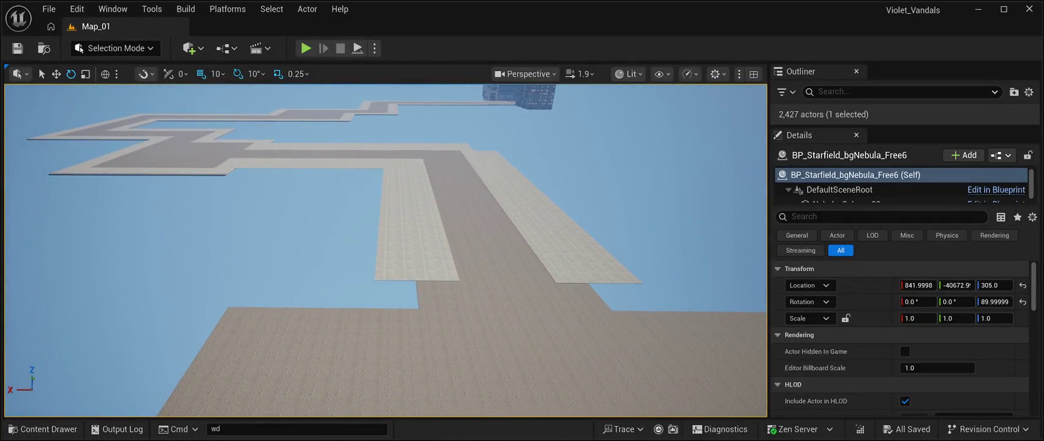
{"action": "left_click", "coordinate": [423, 263]}
{"action": "key", "text": "ctrl+d"}
{"action": "key", "text": "w"}
{"action": "mouse_move", "coordinate": [455, 274]}
{"action": "left_mouse_down"}
{"action": "mouse_move", "coordinate": [461, 318]}
{"action": "mouse_move", "coordinate": [505, 300]}
{"action": "mouse_move", "coordinate": [514, 270]}
{"action": "left_mouse_up"}
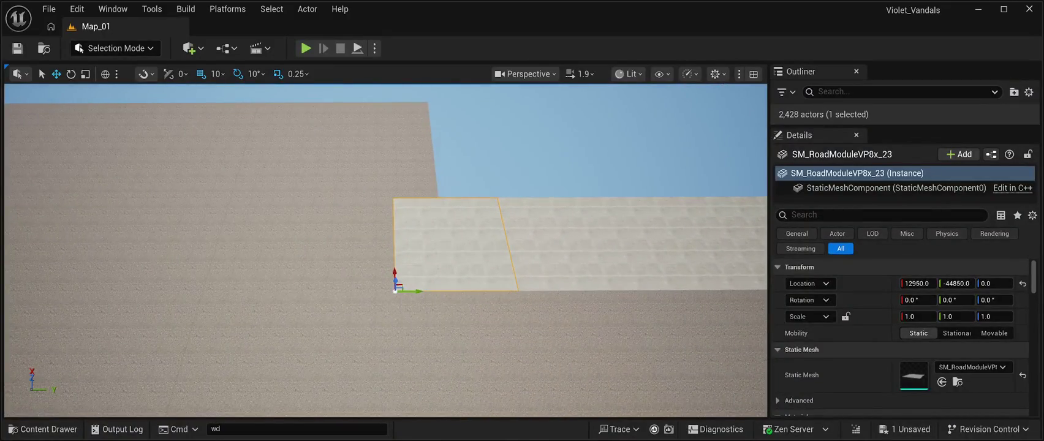
{"action": "left_click_drag", "start_coordinate": [393, 267], "coordinate": [427, 181]}
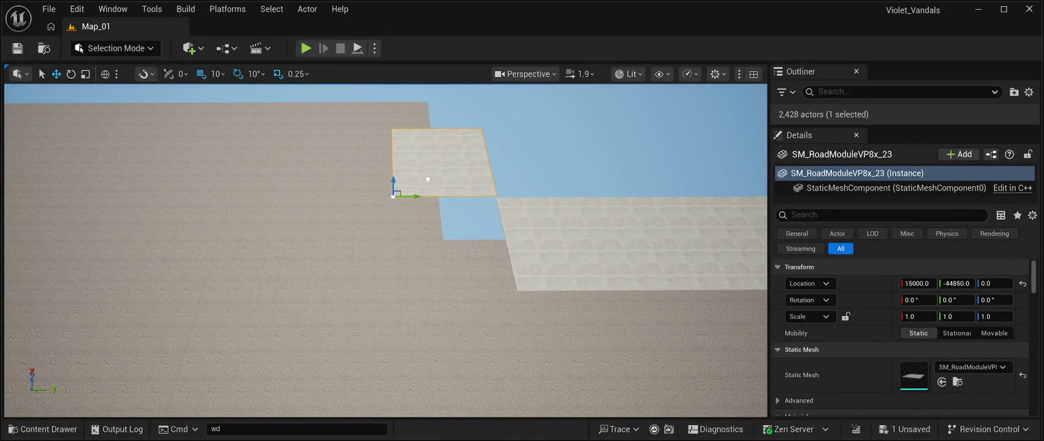
Step: Duplicate the placed tile again and slide copy SM_RoadModuleVP8x_24 into the next gap
{"action": "left_click_drag", "start_coordinate": [391, 245], "coordinate": [401, 312]}
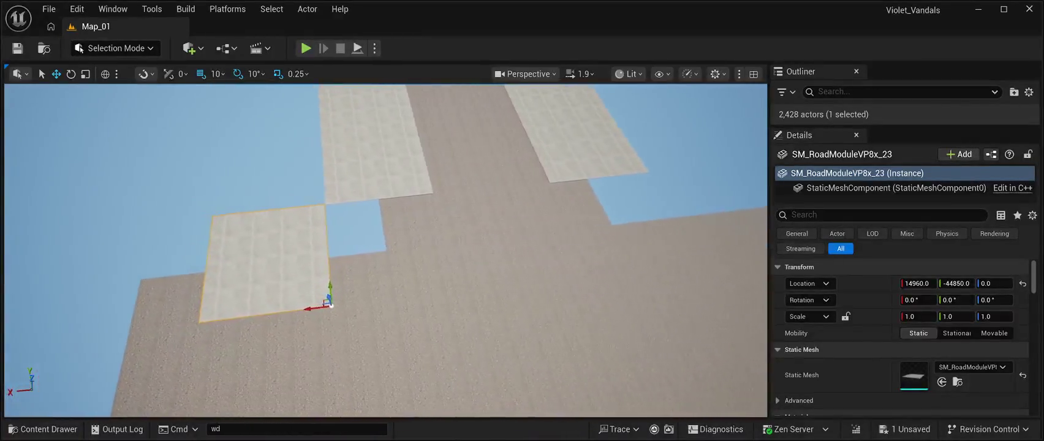
{"action": "key", "text": "a"}
{"action": "key", "text": "ctrl+d"}
{"action": "mouse_move", "coordinate": [352, 307]}
{"action": "left_mouse_down"}
{"action": "mouse_move", "coordinate": [741, 252]}
{"action": "mouse_move", "coordinate": [692, 233]}
{"action": "mouse_move", "coordinate": [603, 233]}
{"action": "mouse_move", "coordinate": [531, 326]}
{"action": "mouse_move", "coordinate": [482, 321]}
{"action": "mouse_move", "coordinate": [484, 263]}
{"action": "mouse_move", "coordinate": [568, 277]}
{"action": "mouse_move", "coordinate": [618, 276]}
{"action": "mouse_move", "coordinate": [631, 264]}
{"action": "left_mouse_up"}
{"action": "left_click", "coordinate": [441, 137]}
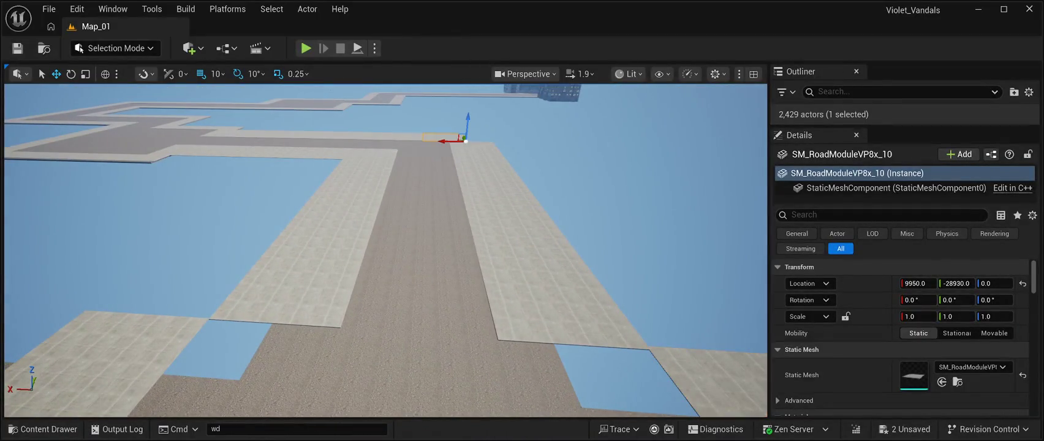
Step: Move road tile SM_RoadModuleVP695 along Y to -43880 at the sidewalk gap
{"action": "left_click", "coordinate": [408, 140]}
{"action": "left_click", "coordinate": [391, 154]}
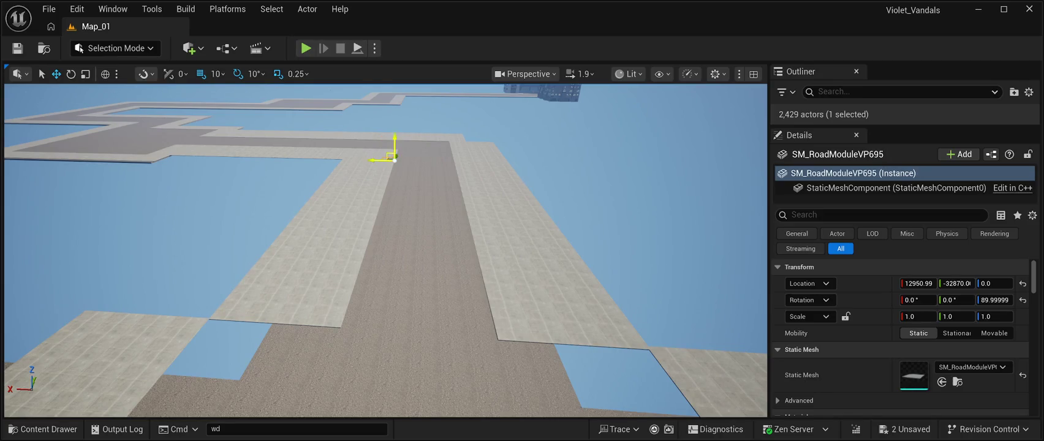
{"action": "mouse_move", "coordinate": [380, 160]}
{"action": "left_mouse_down"}
{"action": "mouse_move", "coordinate": [405, 196]}
{"action": "mouse_move", "coordinate": [481, 194]}
{"action": "mouse_move", "coordinate": [275, 298]}
{"action": "left_mouse_up"}
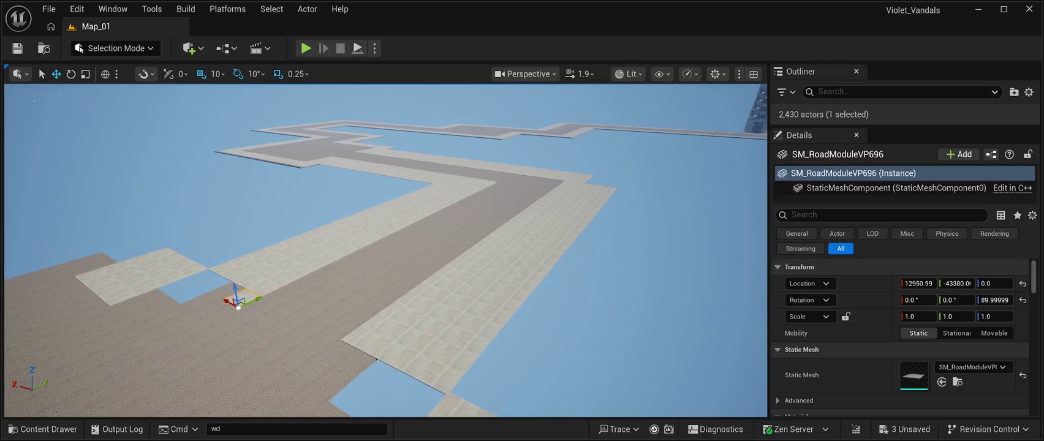
{"action": "scroll", "coordinate": [199, 333], "scroll_direction": "up", "scroll_amount": 5}
{"action": "mouse_move", "coordinate": [200, 333]}
{"action": "left_mouse_down"}
{"action": "mouse_move", "coordinate": [177, 300]}
{"action": "mouse_move", "coordinate": [285, 317]}
{"action": "mouse_move", "coordinate": [301, 309]}
{"action": "left_mouse_up"}
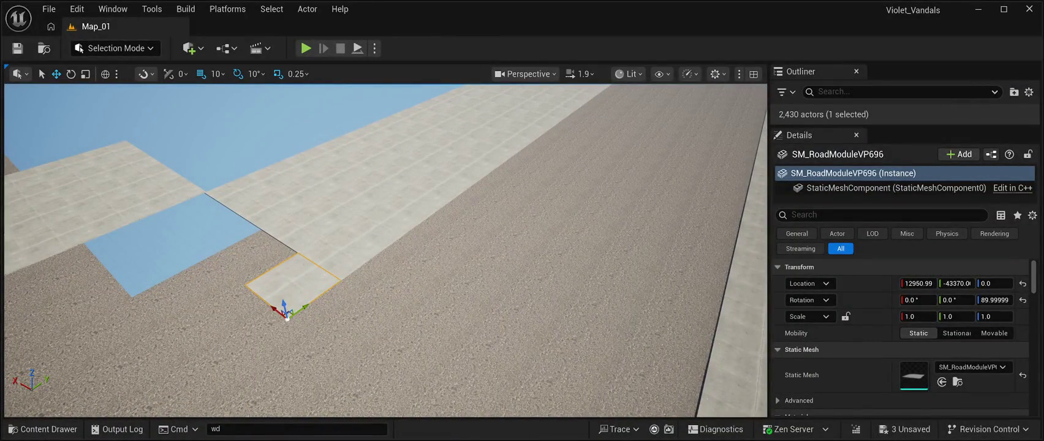
{"action": "mouse_move", "coordinate": [300, 309]}
{"action": "left_mouse_down"}
{"action": "mouse_move", "coordinate": [247, 337]}
{"action": "mouse_move", "coordinate": [246, 349]}
{"action": "mouse_move", "coordinate": [183, 323]}
{"action": "mouse_move", "coordinate": [286, 291]}
{"action": "mouse_move", "coordinate": [282, 242]}
{"action": "mouse_move", "coordinate": [284, 291]}
{"action": "mouse_move", "coordinate": [283, 255]}
{"action": "left_mouse_up"}
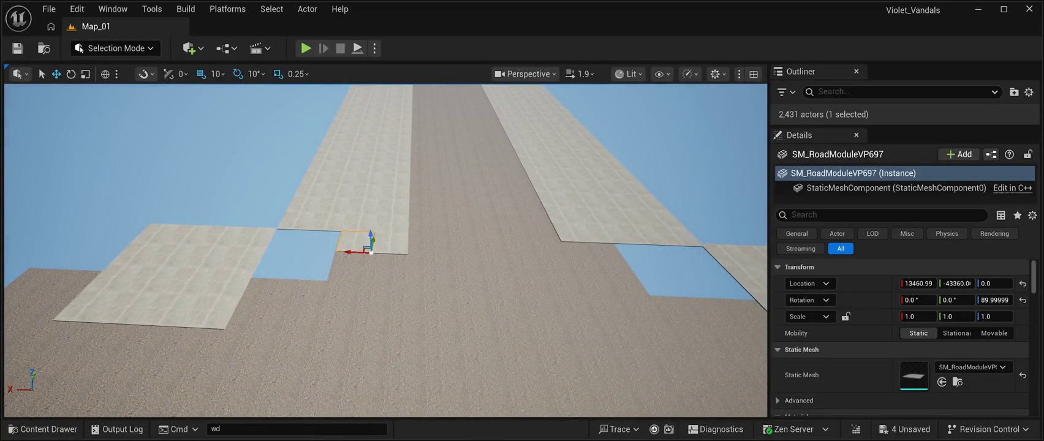
{"action": "left_click", "coordinate": [389, 243]}
Step: Move two neighbouring tiles down-left and nudge the upper tile 10 units along X
{"action": "left_click", "coordinate": [355, 242], "text": "ctrl"}
{"action": "left_click_drag", "start_coordinate": [372, 252], "coordinate": [423, 248]}
{"action": "left_click_drag", "start_coordinate": [401, 221], "coordinate": [382, 241]}
{"action": "key", "text": "w"}
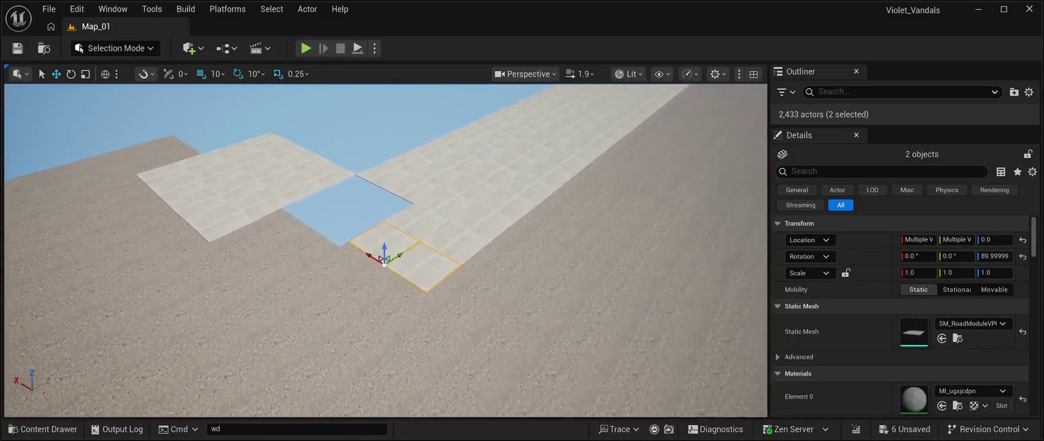
{"action": "key", "text": "s"}
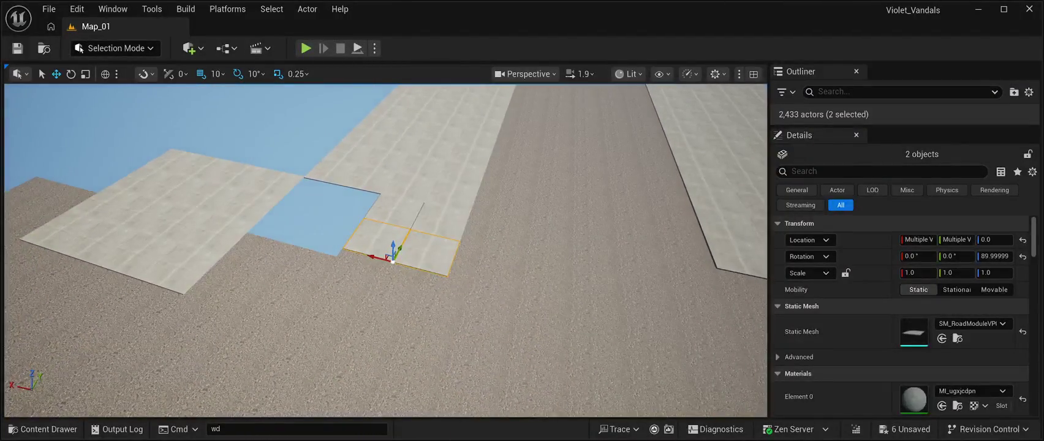
{"action": "left_click", "coordinate": [437, 222]}
{"action": "left_click_drag", "start_coordinate": [437, 236], "coordinate": [436, 236]}
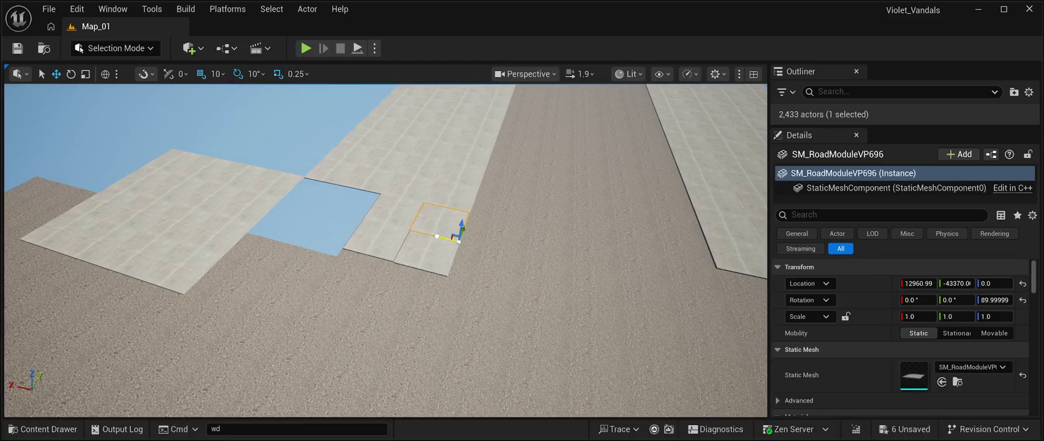
Step: Duplicate four selected tiles and move the copies toward the near road edge
{"action": "left_click", "coordinate": [426, 251]}
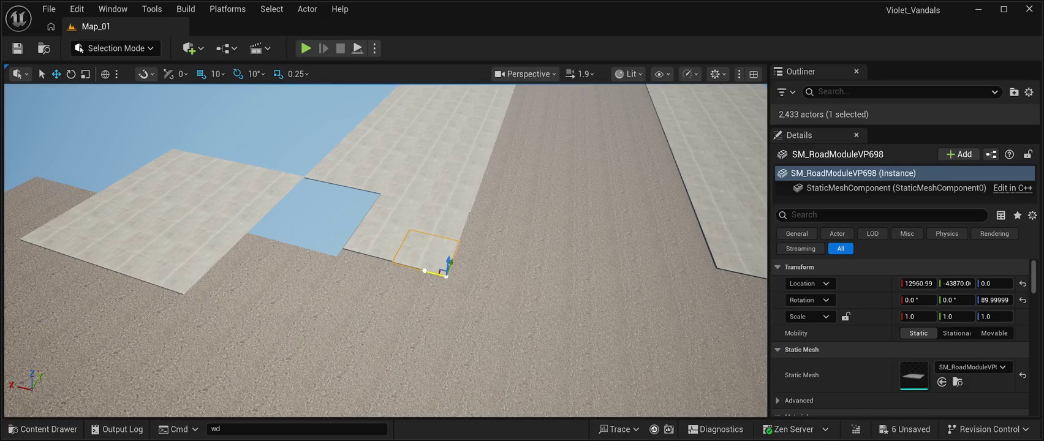
{"action": "key", "text": "w"}
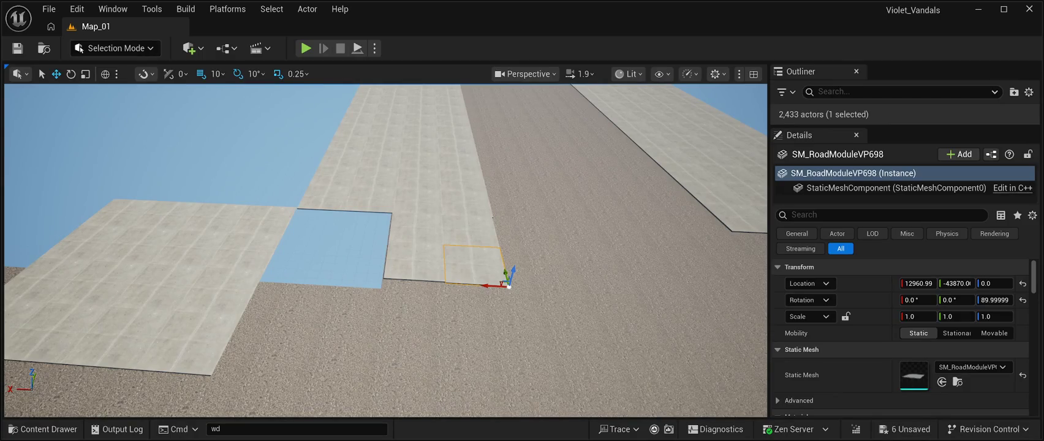
{"action": "key", "text": "ctrl+z"}
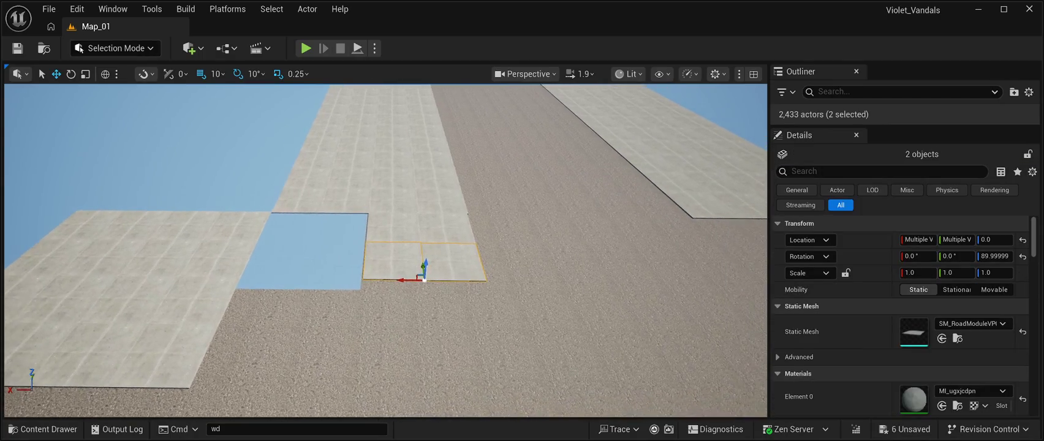
{"action": "left_click", "coordinate": [393, 228], "text": "ctrl"}
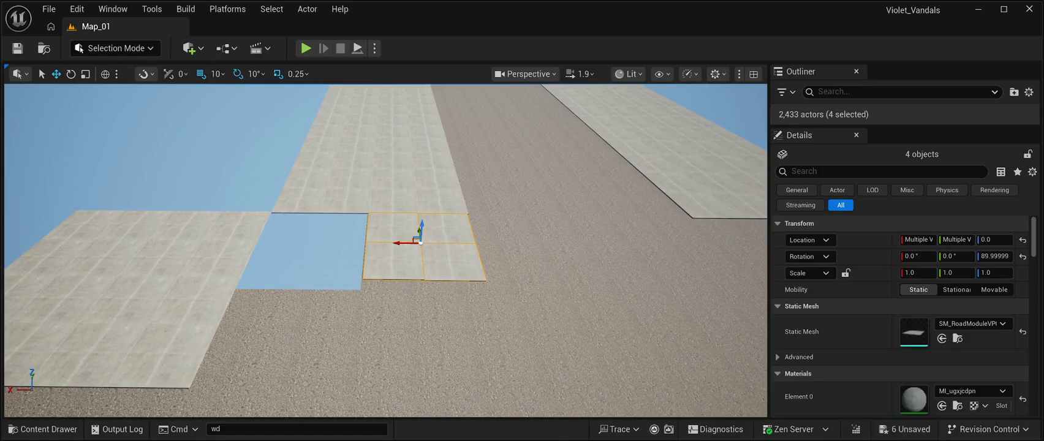
{"action": "key", "text": "ctrl+d"}
{"action": "left_click_drag", "start_coordinate": [420, 243], "coordinate": [427, 322]}
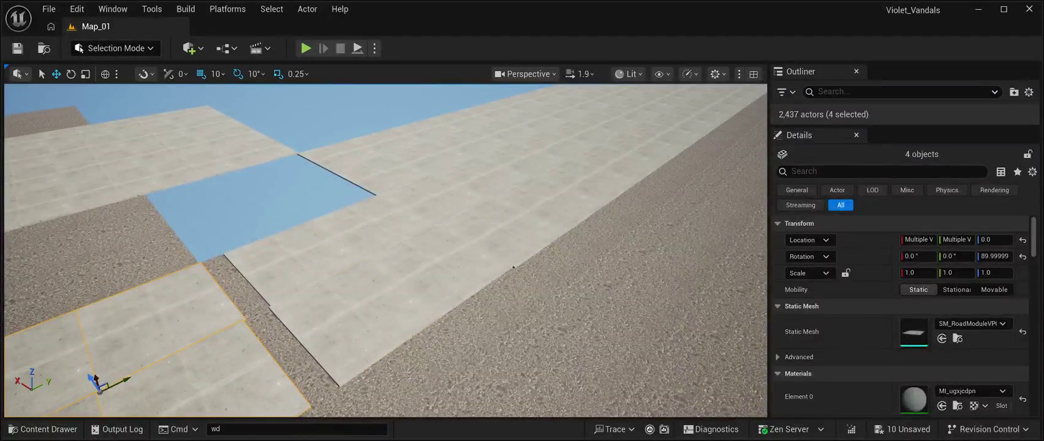
Step: Move tile SM_RoadModuleVP698 500 units along the road, nudging it 10 units on Y
{"action": "left_click", "coordinate": [338, 384]}
{"action": "left_click_drag", "start_coordinate": [339, 384], "coordinate": [269, 304]}
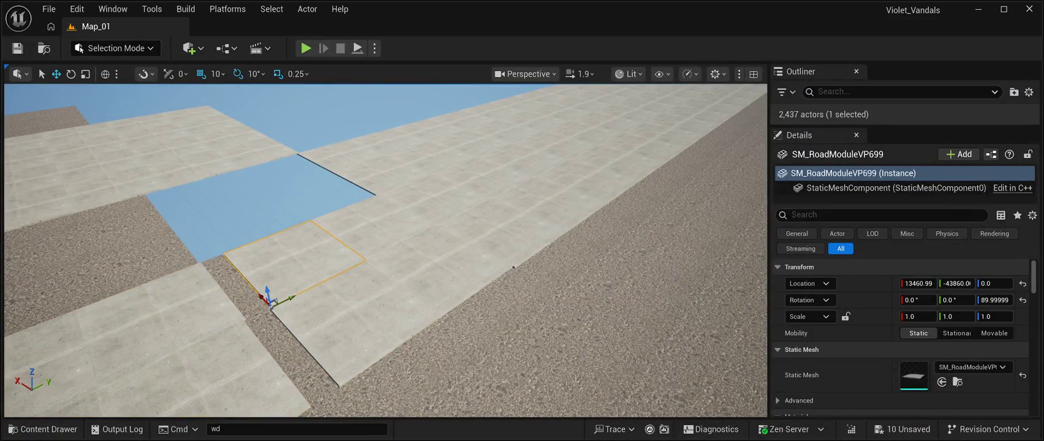
{"action": "left_click_drag", "start_coordinate": [270, 302], "coordinate": [267, 306]}
Step: Nudge tile SM_RoadModuleVP697 10 units to close its seam
{"action": "left_click", "coordinate": [368, 251]}
{"action": "left_click", "coordinate": [434, 306]}
{"action": "left_click", "coordinate": [367, 251]}
{"action": "key", "text": "f"}
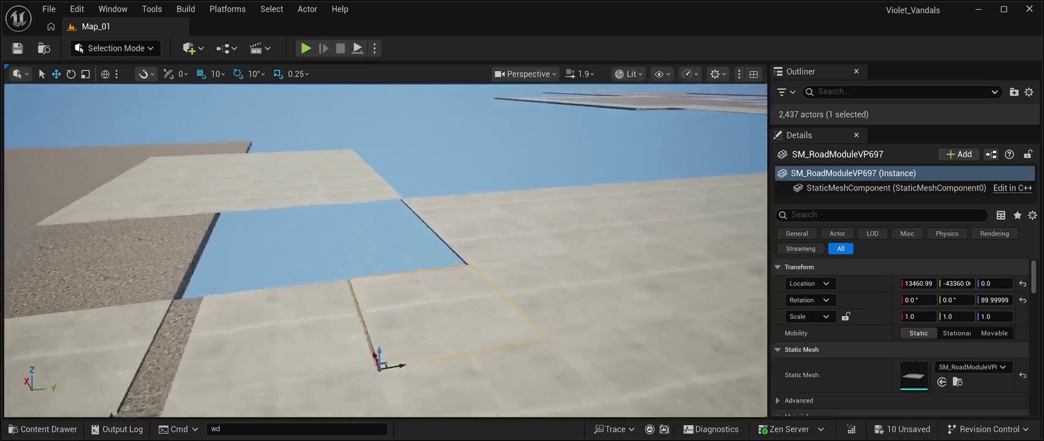
{"action": "left_click", "coordinate": [288, 361]}
{"action": "left_click", "coordinate": [343, 263]}
{"action": "left_click_drag", "start_coordinate": [256, 300], "coordinate": [253, 301]}
Step: Nudge tiles SM_RoadModuleVP701 and SM_RoadModuleVP703 10 units along Y
{"action": "left_click_drag", "start_coordinate": [386, 245], "coordinate": [254, 245]}
{"action": "left_click", "coordinate": [398, 325]}
{"action": "left_click_drag", "start_coordinate": [431, 337], "coordinate": [431, 338]}
{"action": "left_click", "coordinate": [403, 280]}
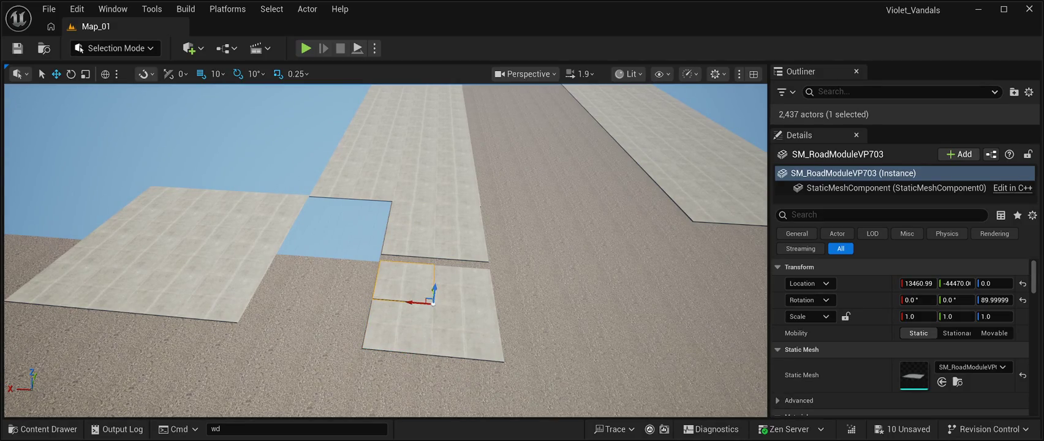
{"action": "mouse_move", "coordinate": [432, 290]}
{"action": "left_mouse_down"}
{"action": "mouse_move", "coordinate": [356, 285]}
{"action": "mouse_move", "coordinate": [400, 307]}
{"action": "mouse_move", "coordinate": [316, 309]}
{"action": "left_mouse_up"}
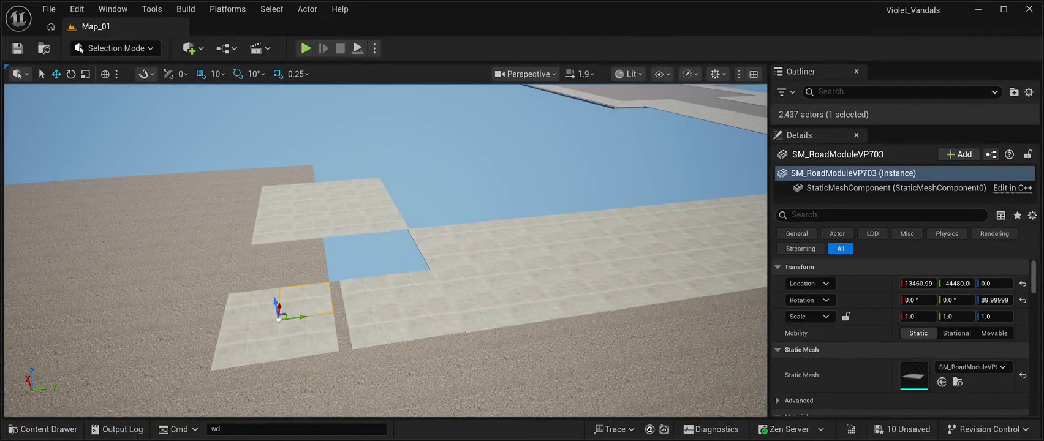
Step: Slide four tiles, including SM_RoadModuleVP702, along Y toward the sidewalk
{"action": "left_click", "coordinate": [306, 334]}
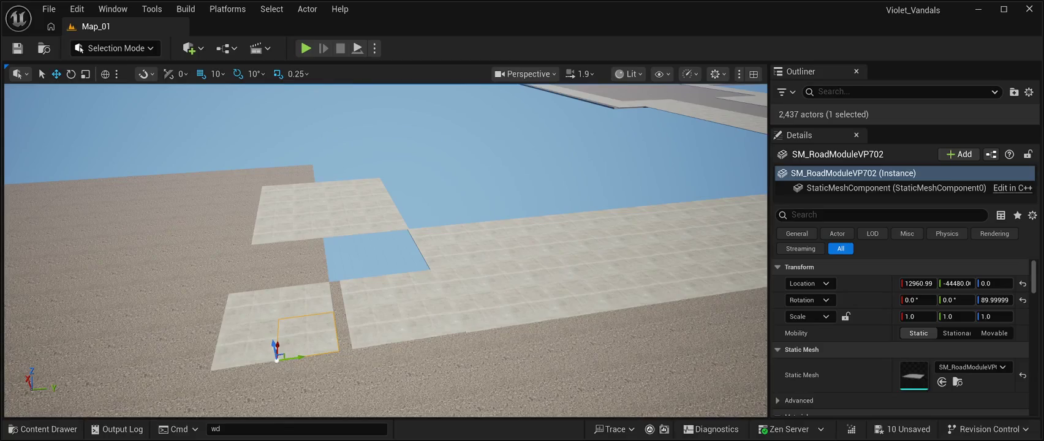
{"action": "left_click", "coordinate": [251, 312], "text": "ctrl"}
{"action": "left_click", "coordinate": [245, 349], "text": "ctrl"}
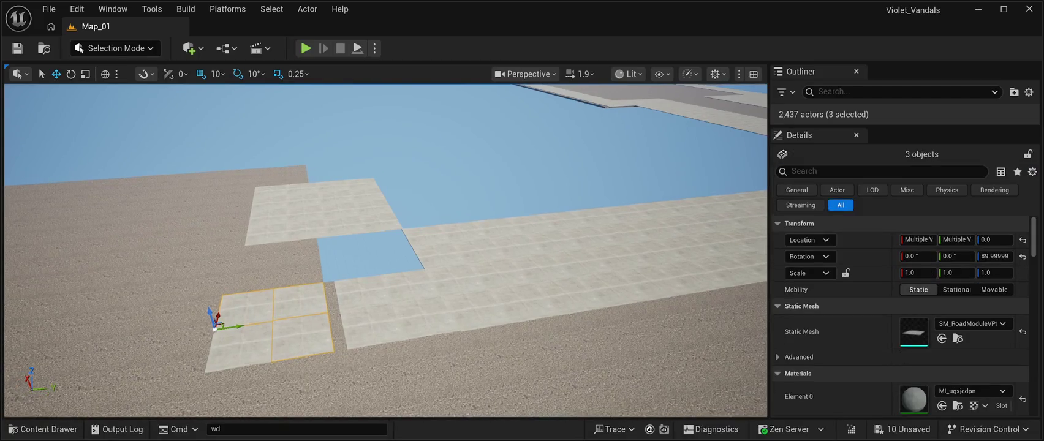
{"action": "left_click", "coordinate": [239, 349], "text": "ctrl"}
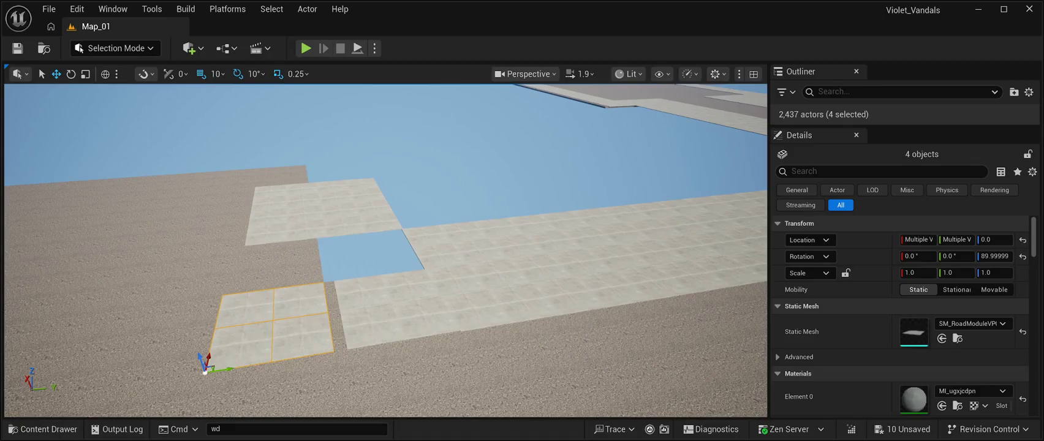
{"action": "left_click_drag", "start_coordinate": [229, 368], "coordinate": [490, 358]}
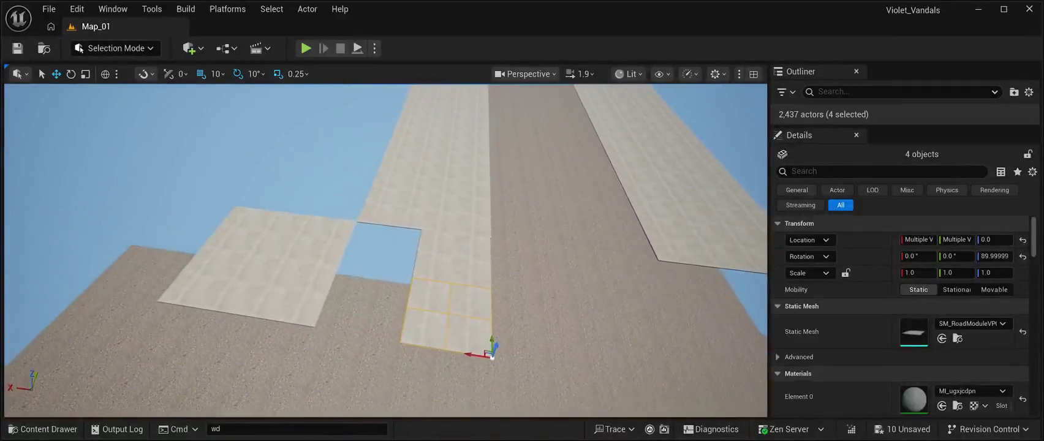
Step: Move the left road tile SM_RoadModuleVP8x_23 to X 13970 to close the gap
{"action": "left_click", "coordinate": [327, 323]}
{"action": "mouse_move", "coordinate": [327, 324]}
{"action": "left_mouse_down"}
{"action": "mouse_move", "coordinate": [410, 337]}
{"action": "mouse_move", "coordinate": [294, 303]}
{"action": "mouse_move", "coordinate": [270, 287]}
{"action": "mouse_move", "coordinate": [269, 245]}
{"action": "left_mouse_up"}
{"action": "left_click", "coordinate": [269, 287]}
Step: Nudge SM_RoadModuleVP8x_23 to X 13960, Y -44870 so it meets its neighbour
{"action": "key", "text": "ctrl+z"}
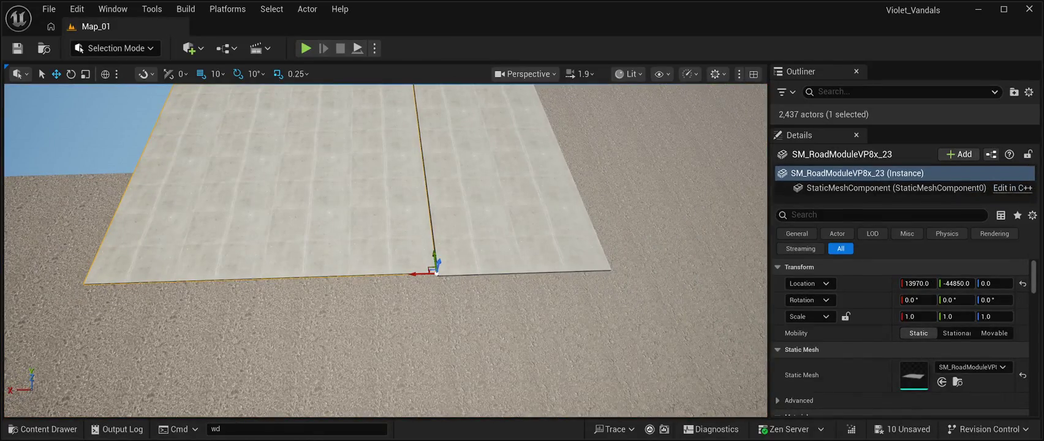
{"action": "mouse_move", "coordinate": [422, 275]}
{"action": "left_mouse_down"}
{"action": "mouse_move", "coordinate": [422, 245]}
{"action": "mouse_move", "coordinate": [398, 233]}
{"action": "mouse_move", "coordinate": [464, 246]}
{"action": "left_mouse_up"}
{"action": "left_click", "coordinate": [463, 246]}
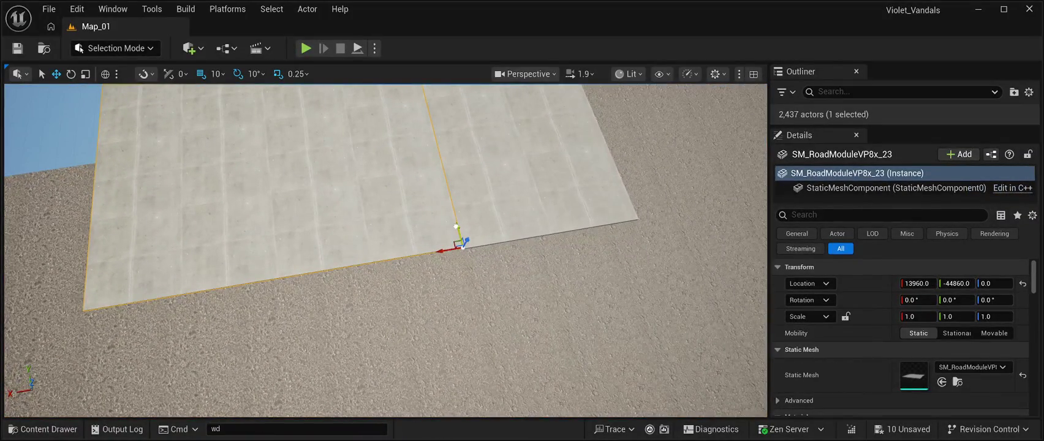
{"action": "mouse_move", "coordinate": [464, 246]}
{"action": "left_mouse_down"}
{"action": "mouse_move", "coordinate": [456, 214]}
{"action": "mouse_move", "coordinate": [444, 263]}
{"action": "mouse_move", "coordinate": [444, 214]}
{"action": "mouse_move", "coordinate": [426, 215]}
{"action": "left_mouse_up"}
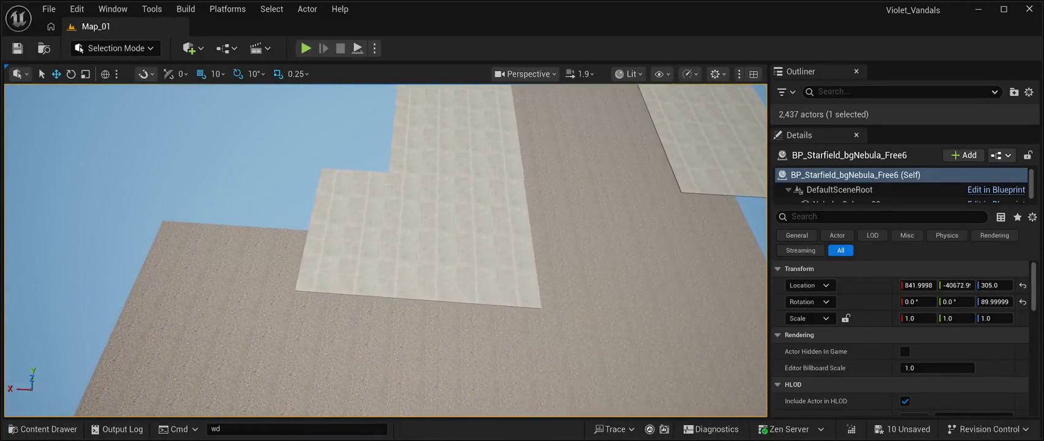
Step: Copy a 2×2 block of floor tiles and butt it against the slab notch's edge
{"action": "left_click", "coordinate": [474, 284]}
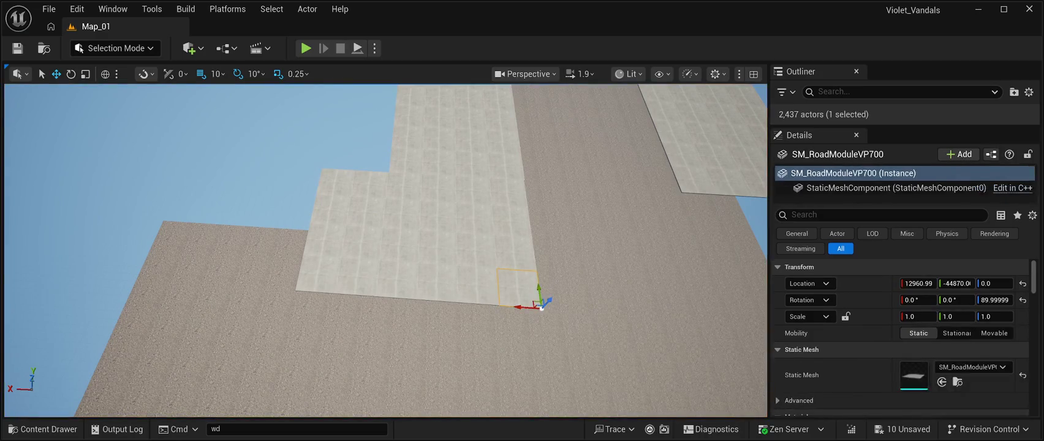
{"action": "left_click", "coordinate": [517, 287], "text": "ctrl"}
{"action": "left_click", "coordinate": [474, 250], "text": "ctrl"}
{"action": "left_click", "coordinate": [511, 252], "text": "ctrl"}
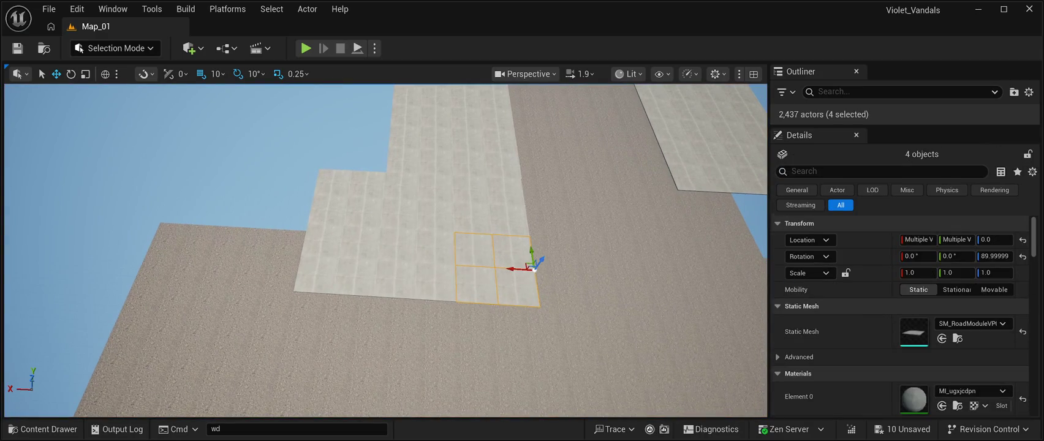
{"action": "mouse_move", "coordinate": [518, 268]}
{"action": "left_mouse_down"}
{"action": "mouse_move", "coordinate": [225, 279]}
{"action": "mouse_move", "coordinate": [270, 291]}
{"action": "left_mouse_up"}
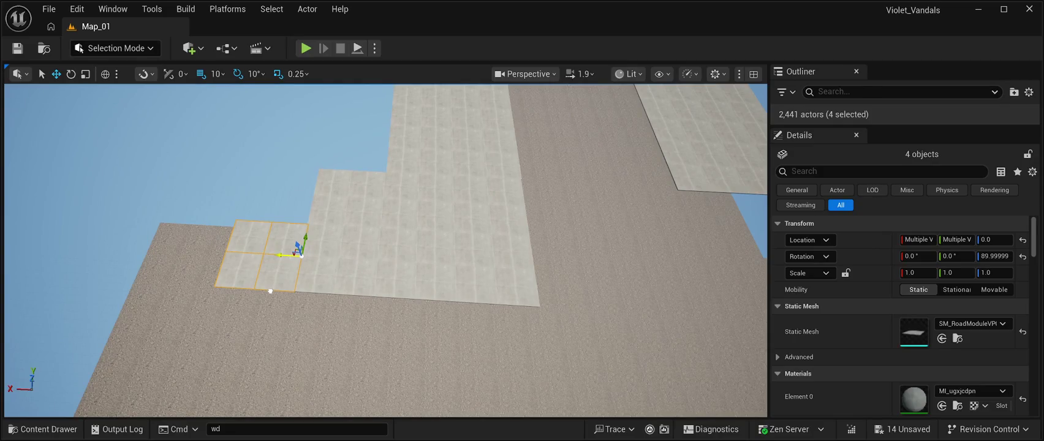
{"action": "left_click_drag", "start_coordinate": [270, 291], "coordinate": [267, 291]}
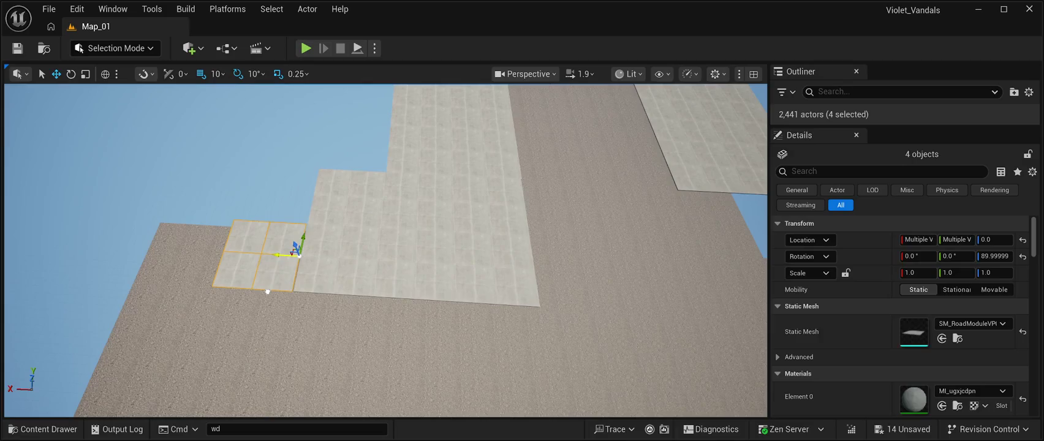
{"action": "key", "text": "f"}
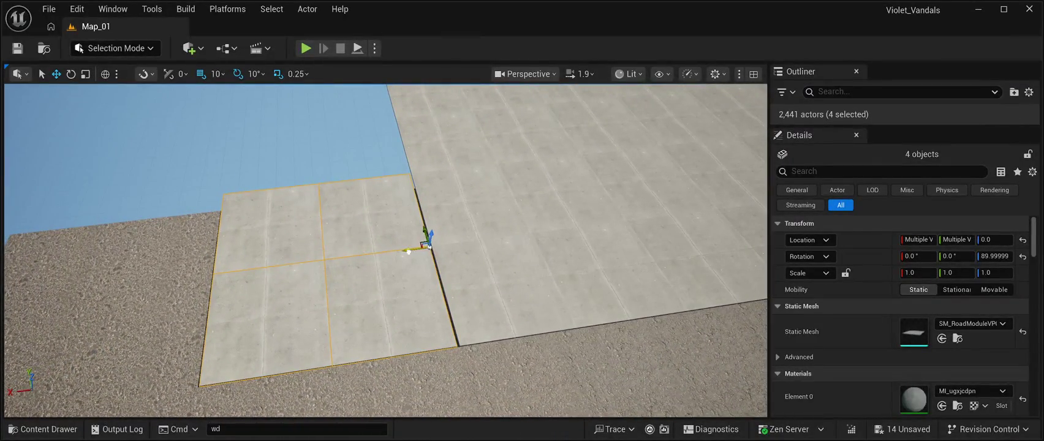
{"action": "scroll", "coordinate": [408, 251], "scroll_direction": "down", "scroll_amount": 5}
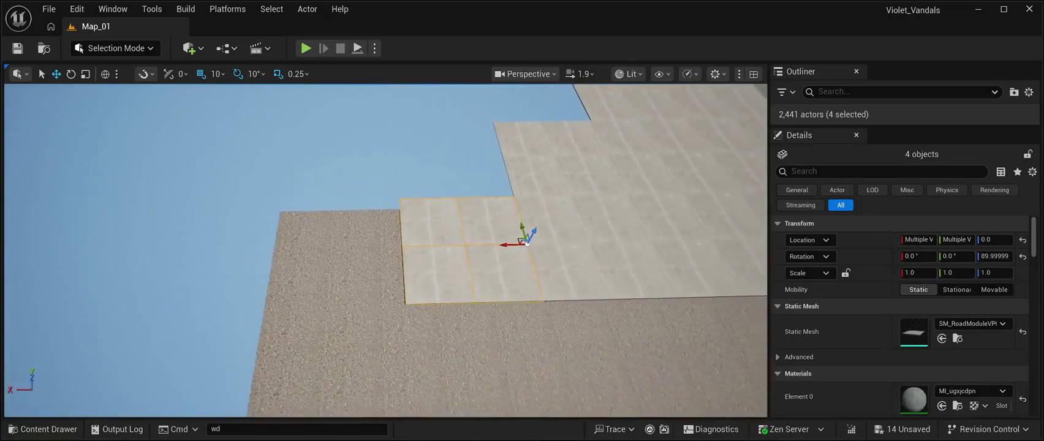
{"action": "mouse_move", "coordinate": [514, 244]}
{"action": "left_mouse_down"}
{"action": "mouse_move", "coordinate": [368, 256]}
{"action": "mouse_move", "coordinate": [384, 262]}
{"action": "mouse_move", "coordinate": [380, 296]}
{"action": "mouse_move", "coordinate": [454, 245]}
{"action": "mouse_move", "coordinate": [372, 238]}
{"action": "mouse_move", "coordinate": [373, 262]}
{"action": "mouse_move", "coordinate": [297, 273]}
{"action": "mouse_move", "coordinate": [159, 254]}
{"action": "mouse_move", "coordinate": [113, 261]}
{"action": "left_mouse_up"}
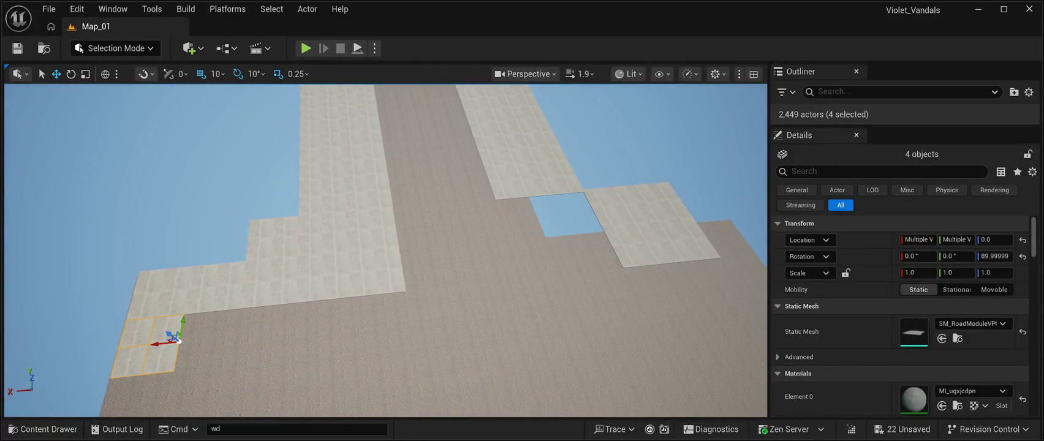
Step: Carry a copy of the four-tile block up to the gap beside the hole
{"action": "left_click_drag", "start_coordinate": [179, 341], "coordinate": [566, 345]}
{"action": "mouse_move", "coordinate": [570, 299]}
{"action": "left_mouse_down"}
{"action": "mouse_move", "coordinate": [507, 159]}
{"action": "mouse_move", "coordinate": [509, 217]}
{"action": "left_mouse_up"}
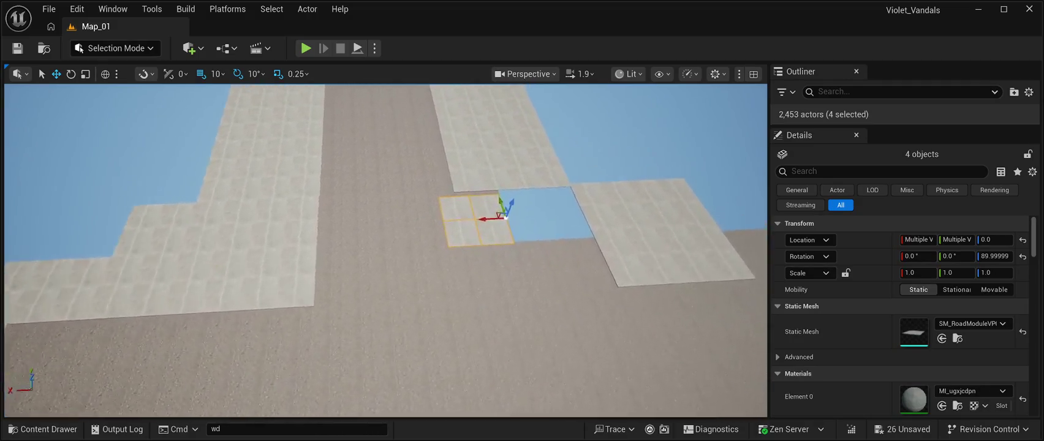
{"action": "key", "text": "f"}
{"action": "left_click_drag", "start_coordinate": [429, 173], "coordinate": [472, 173]}
{"action": "key", "text": "w"}
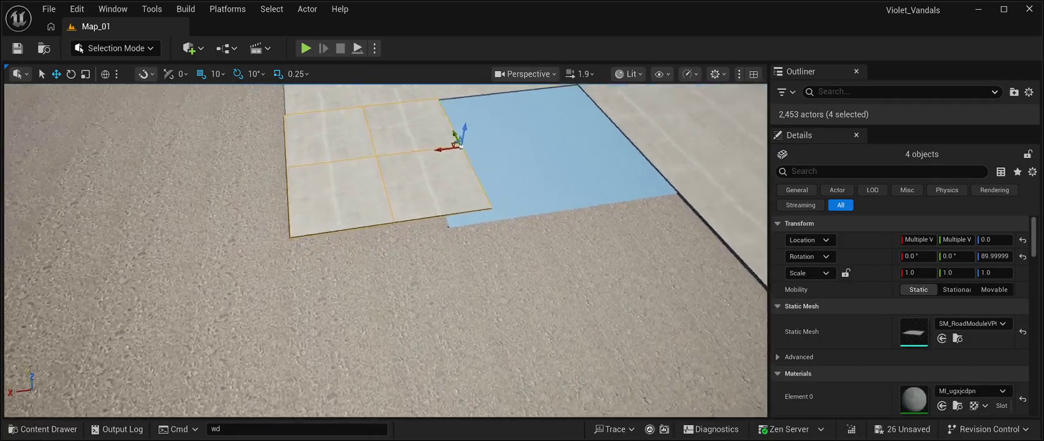
{"action": "key", "text": "f"}
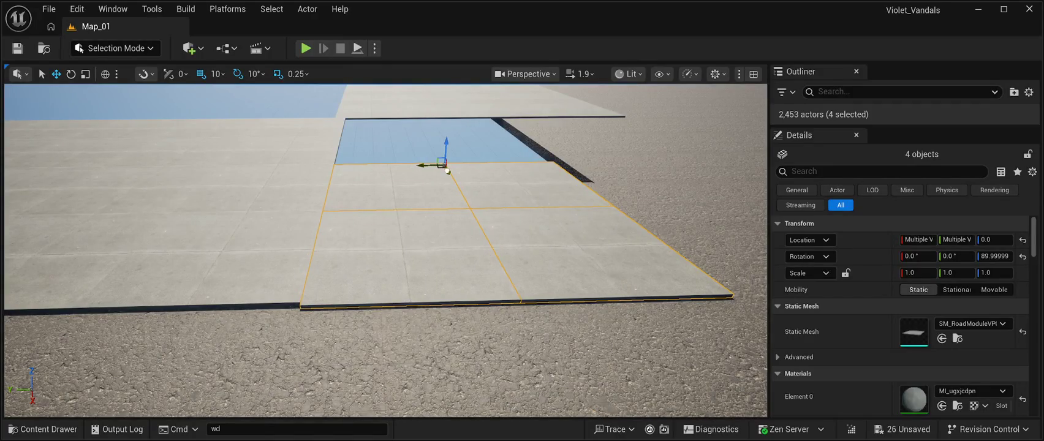
Step: Nudge the tile block in small steps until its edges align and the seam closes
{"action": "left_click_drag", "start_coordinate": [447, 172], "coordinate": [449, 169]}
{"action": "key", "text": "w"}
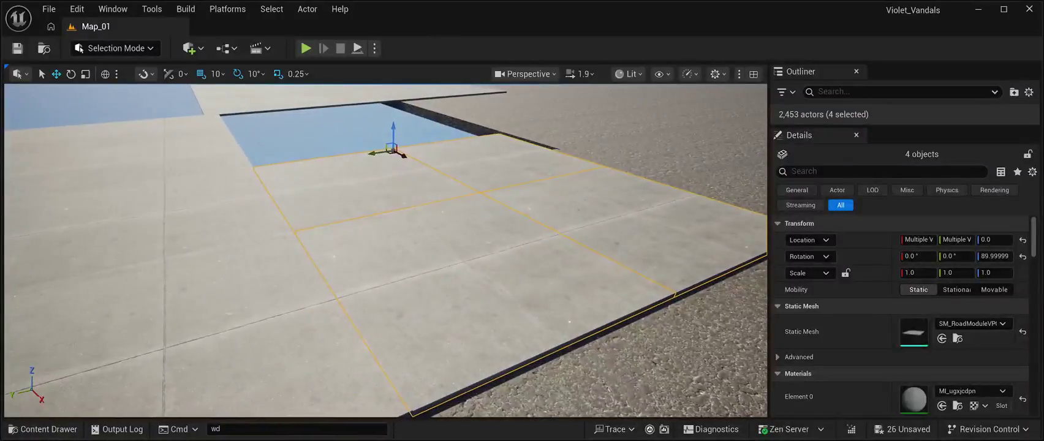
{"action": "left_click_drag", "start_coordinate": [391, 150], "coordinate": [395, 148]}
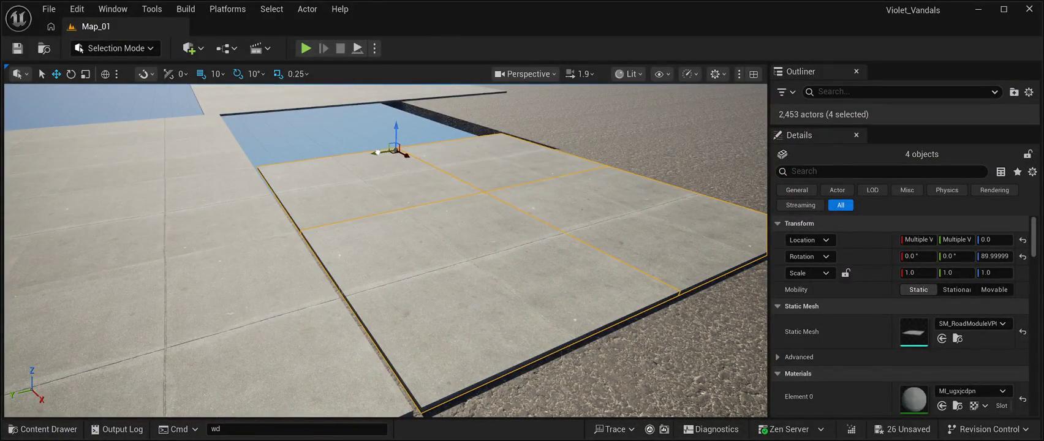
{"action": "mouse_move", "coordinate": [375, 152]}
{"action": "left_mouse_down"}
{"action": "mouse_move", "coordinate": [358, 202]}
{"action": "mouse_move", "coordinate": [465, 197]}
{"action": "mouse_move", "coordinate": [454, 198]}
{"action": "left_mouse_up"}
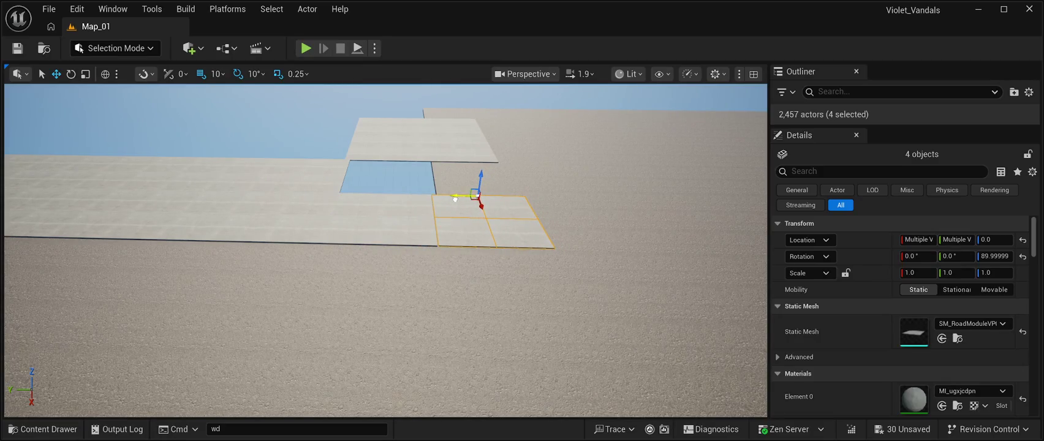
{"action": "left_click_drag", "start_coordinate": [454, 198], "coordinate": [455, 198]}
{"action": "scroll", "coordinate": [455, 198], "scroll_direction": "up", "scroll_amount": 10}
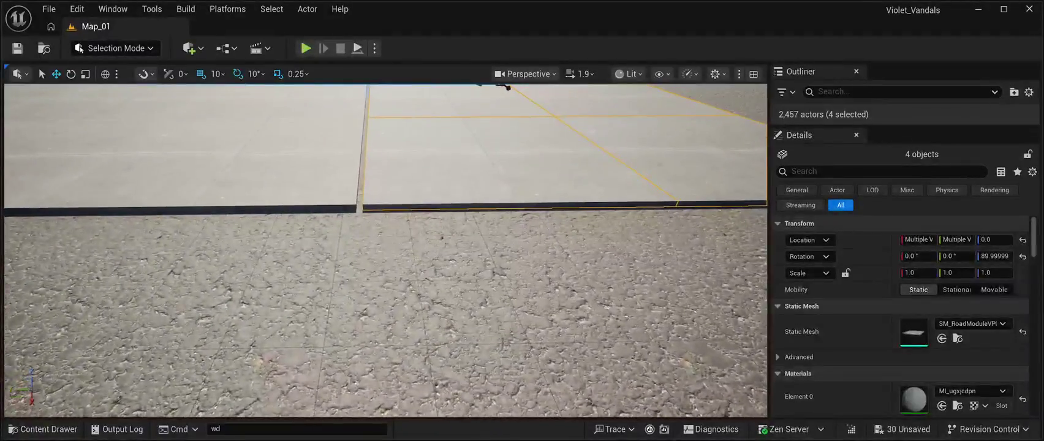
{"action": "scroll", "coordinate": [385, 251], "scroll_direction": "down", "scroll_amount": 5}
{"action": "left_click_drag", "start_coordinate": [461, 156], "coordinate": [458, 157]}
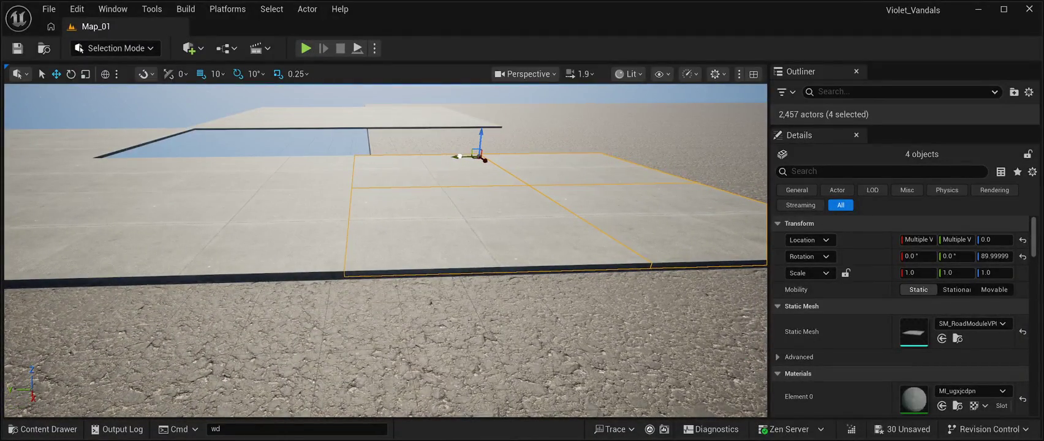
{"action": "scroll", "coordinate": [385, 250], "scroll_direction": "down", "scroll_amount": 10}
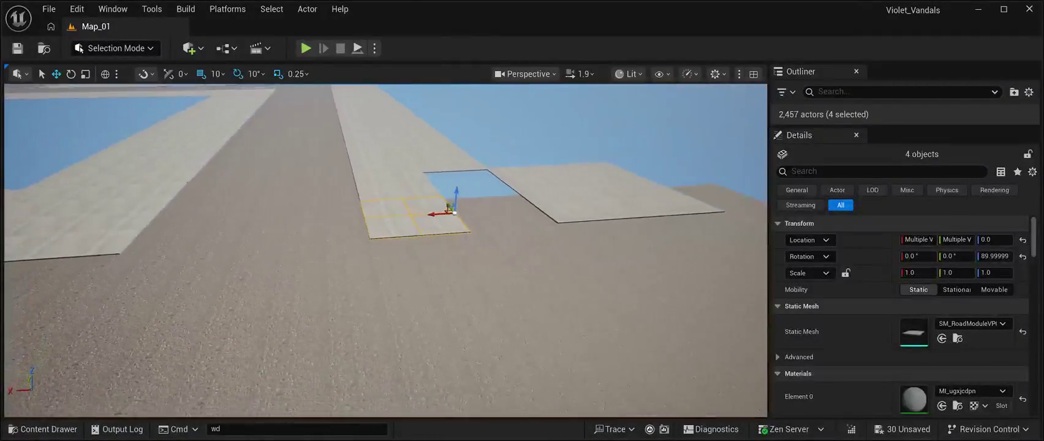
{"action": "scroll", "coordinate": [385, 250], "scroll_direction": "up", "scroll_amount": 10}
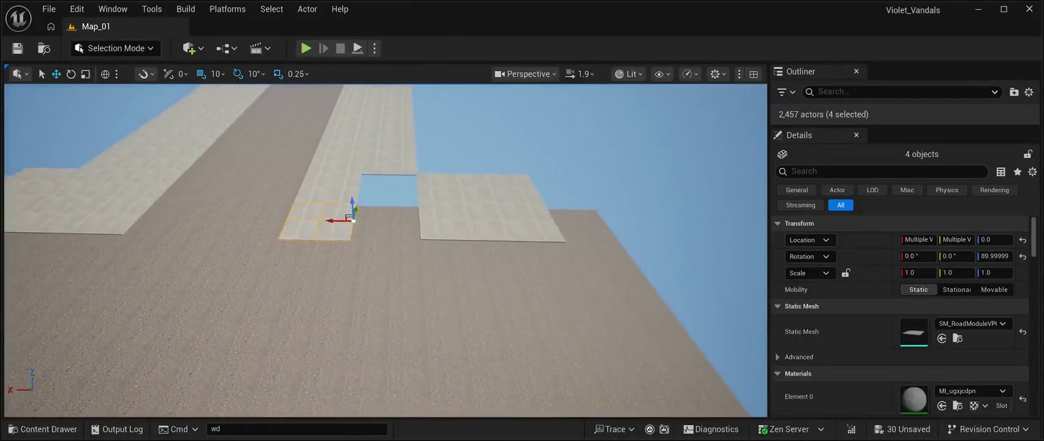
{"action": "left_click", "coordinate": [484, 208]}
Step: Slide the single right road tile into the gap
{"action": "mouse_move", "coordinate": [546, 242]}
{"action": "left_mouse_down"}
{"action": "mouse_move", "coordinate": [470, 252]}
{"action": "mouse_move", "coordinate": [404, 215]}
{"action": "mouse_move", "coordinate": [404, 228]}
{"action": "left_mouse_up"}
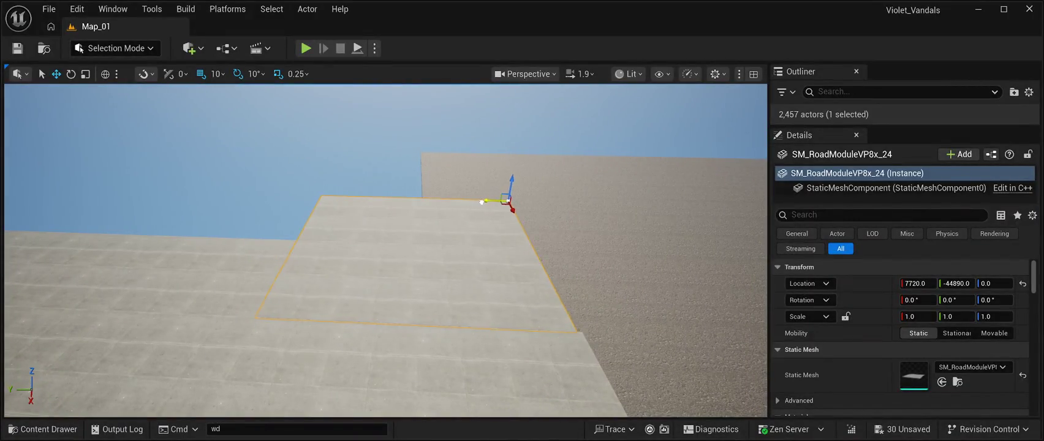
{"action": "left_click", "coordinate": [184, 153]}
{"action": "mouse_move", "coordinate": [183, 153]}
{"action": "left_mouse_down"}
{"action": "mouse_move", "coordinate": [171, 135]}
{"action": "mouse_move", "coordinate": [172, 184]}
{"action": "mouse_move", "coordinate": [172, 152]}
{"action": "mouse_move", "coordinate": [171, 174]}
{"action": "mouse_move", "coordinate": [172, 152]}
{"action": "mouse_move", "coordinate": [171, 172]}
{"action": "mouse_move", "coordinate": [157, 176]}
{"action": "left_mouse_up"}
Step: Copy SM_RoadModuleVP8x_24 with three neighbouring road pieces and place the copies at the edge
{"action": "left_click", "coordinate": [330, 230]}
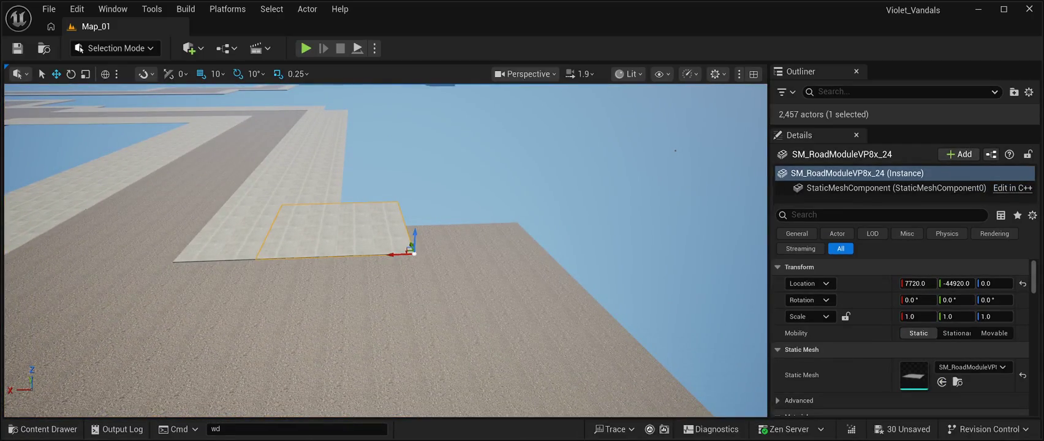
{"action": "left_click_drag", "start_coordinate": [331, 229], "coordinate": [319, 229]}
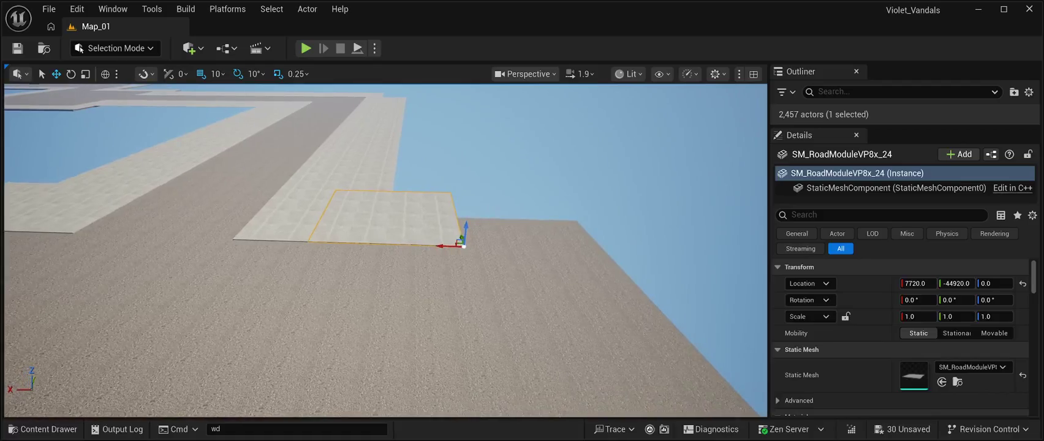
{"action": "left_click", "coordinate": [275, 233], "text": "ctrl"}
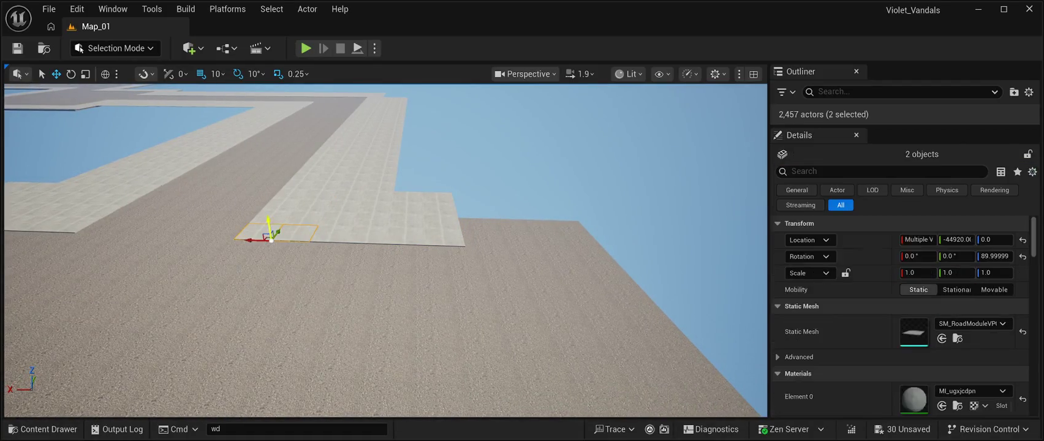
{"action": "left_click", "coordinate": [315, 222], "text": "ctrl"}
{"action": "left_click", "coordinate": [281, 220], "text": "ctrl"}
{"action": "left_click_drag", "start_coordinate": [282, 224], "coordinate": [474, 264]}
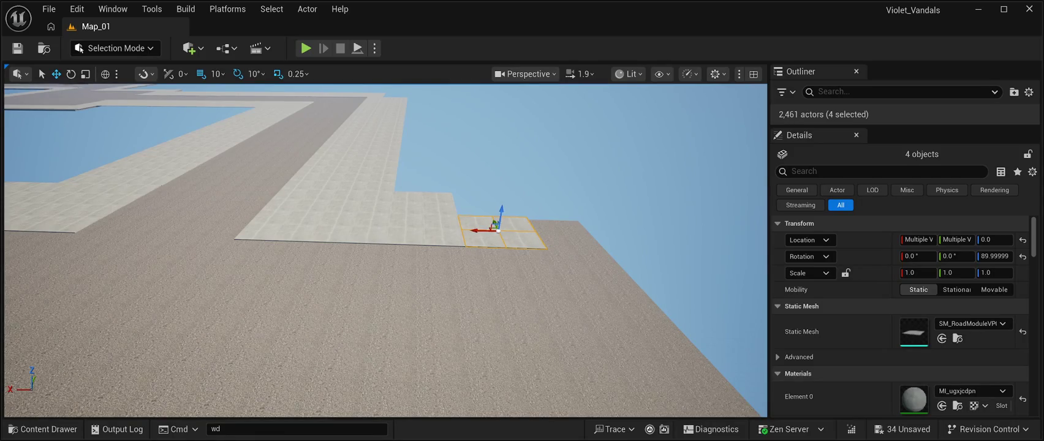
Step: Shift the four copied road pieces over into the gap and align them
{"action": "key", "text": "w"}
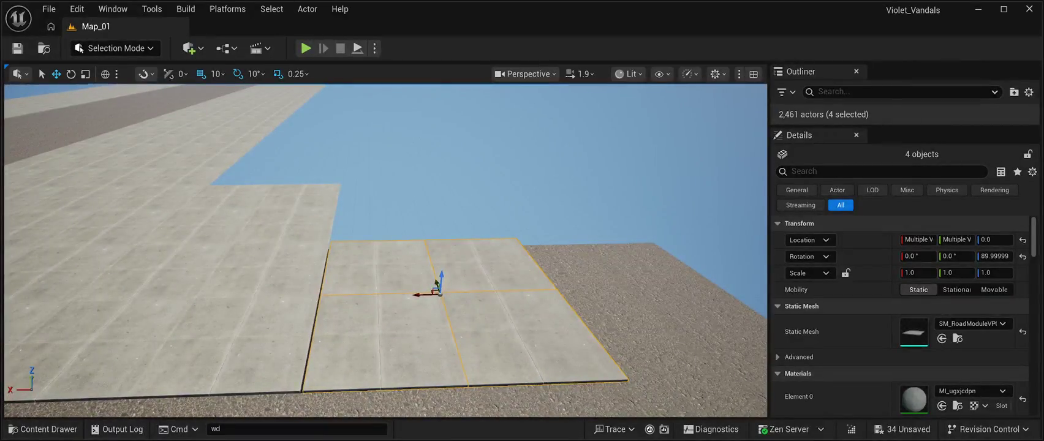
{"action": "left_click_drag", "start_coordinate": [417, 295], "coordinate": [414, 295]}
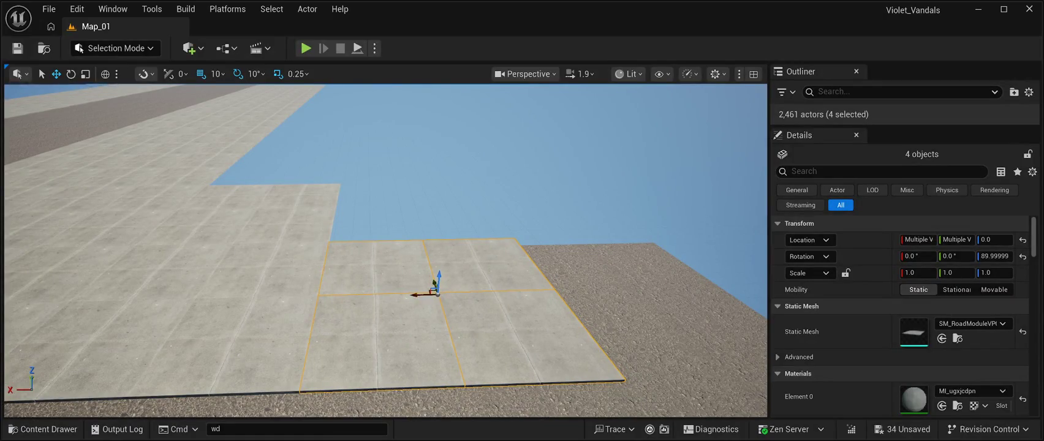
{"action": "key", "text": "s"}
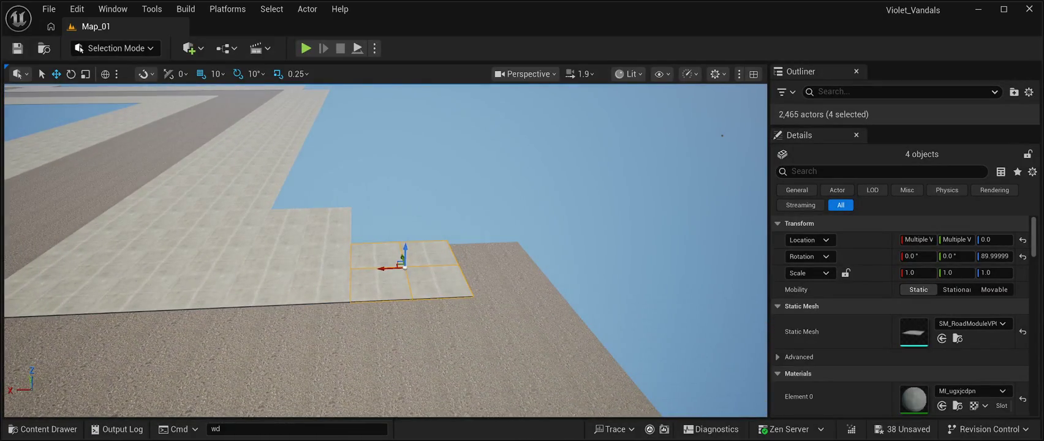
{"action": "mouse_move", "coordinate": [404, 267]}
{"action": "left_mouse_down"}
{"action": "mouse_move", "coordinate": [395, 267]}
{"action": "mouse_move", "coordinate": [488, 280]}
{"action": "left_mouse_up"}
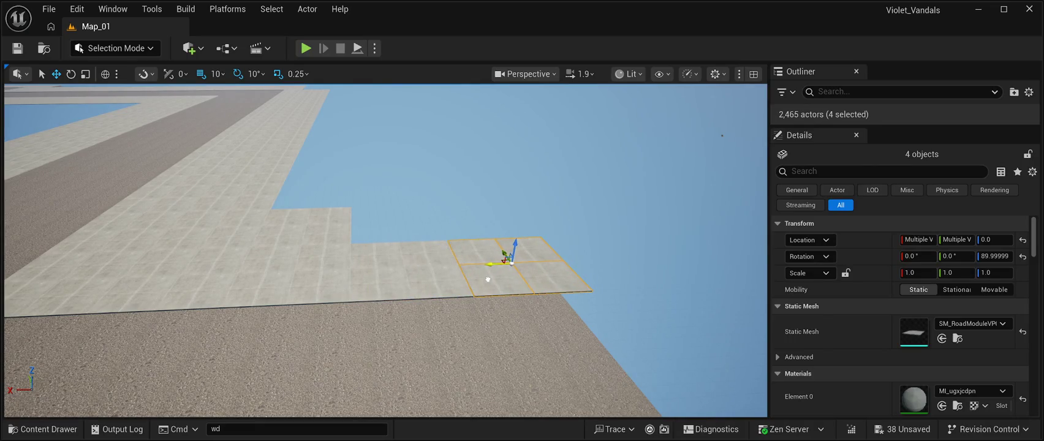
{"action": "key", "text": "w"}
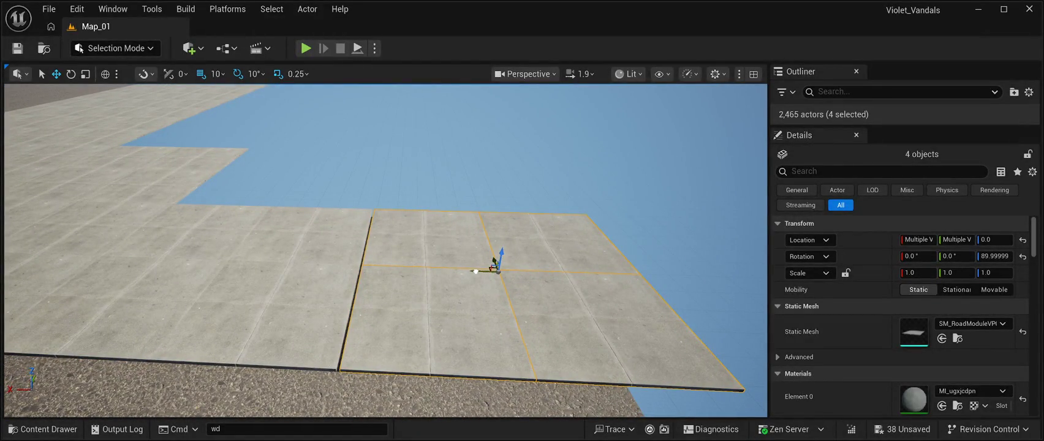
{"action": "scroll", "coordinate": [475, 271], "scroll_direction": "down", "scroll_amount": 3}
{"action": "mouse_move", "coordinate": [474, 272]}
{"action": "left_mouse_down"}
{"action": "mouse_move", "coordinate": [426, 180]}
{"action": "mouse_move", "coordinate": [264, 226]}
{"action": "mouse_move", "coordinate": [454, 234]}
{"action": "left_mouse_up"}
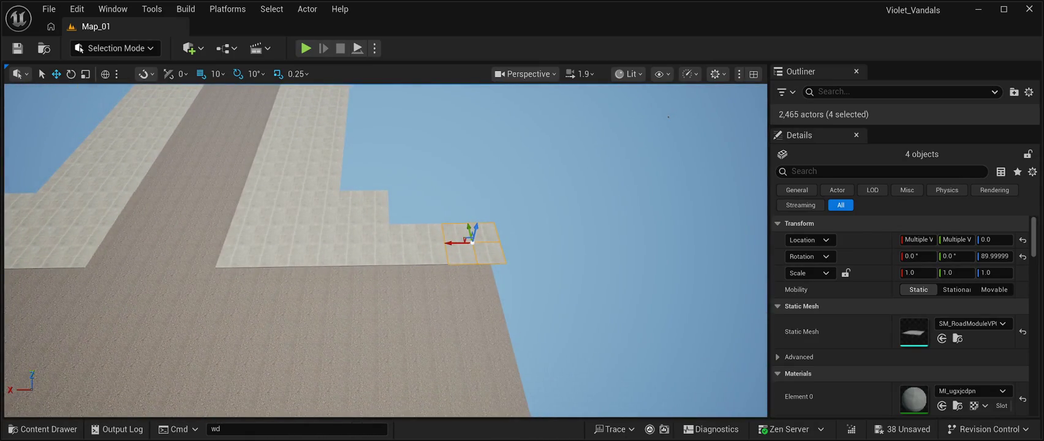
{"action": "left_click", "coordinate": [330, 230]}
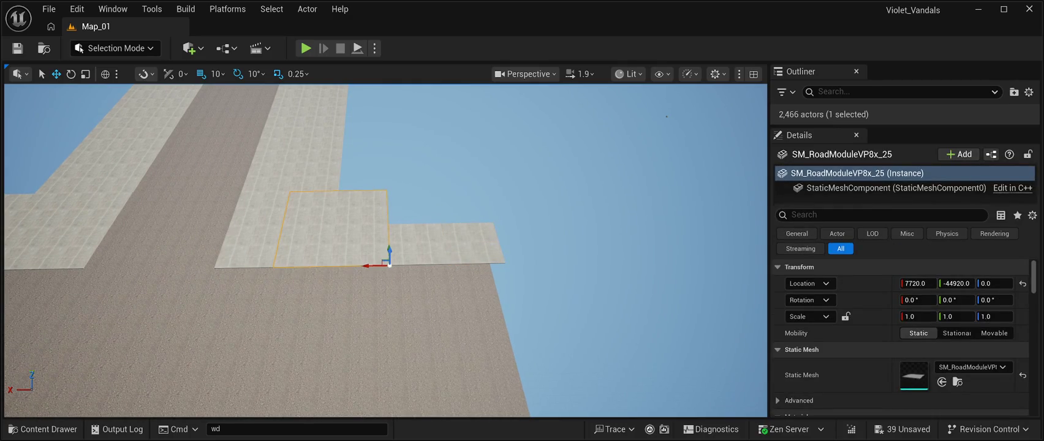
Step: Place the next road tiles along the edge, each flush with its neighbour
{"action": "mouse_move", "coordinate": [388, 262]}
{"action": "left_mouse_down"}
{"action": "mouse_move", "coordinate": [394, 401]}
{"action": "mouse_move", "coordinate": [397, 387]}
{"action": "mouse_move", "coordinate": [385, 384]}
{"action": "mouse_move", "coordinate": [526, 380]}
{"action": "mouse_move", "coordinate": [516, 379]}
{"action": "mouse_move", "coordinate": [531, 363]}
{"action": "left_mouse_up"}
{"action": "key", "text": "f"}
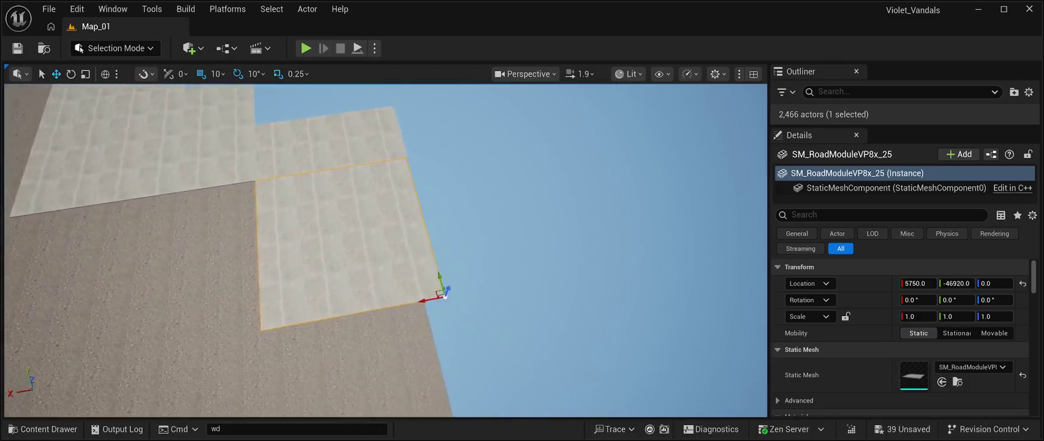
{"action": "left_click_drag", "start_coordinate": [463, 337], "coordinate": [359, 288]}
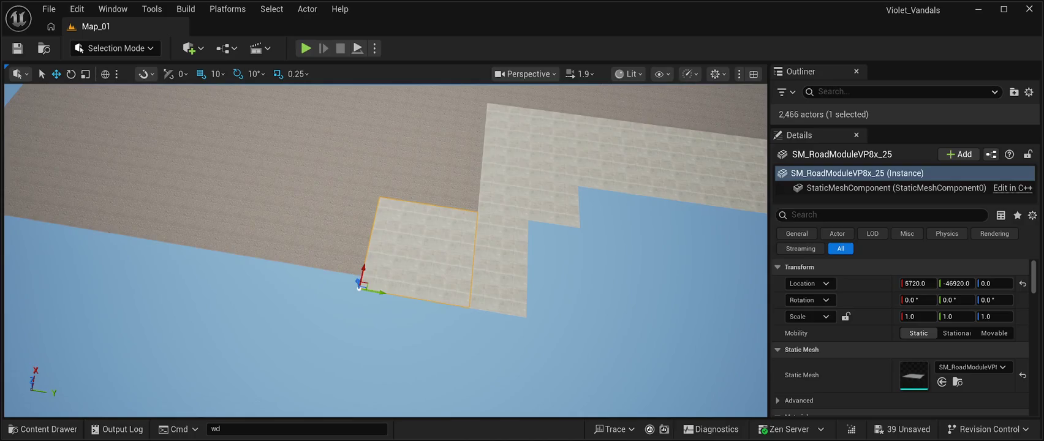
{"action": "mouse_move", "coordinate": [379, 294]}
{"action": "left_mouse_down"}
{"action": "mouse_move", "coordinate": [260, 278]}
{"action": "mouse_move", "coordinate": [267, 287]}
{"action": "mouse_move", "coordinate": [243, 268]}
{"action": "mouse_move", "coordinate": [268, 244]}
{"action": "mouse_move", "coordinate": [192, 269]}
{"action": "mouse_move", "coordinate": [172, 292]}
{"action": "left_mouse_up"}
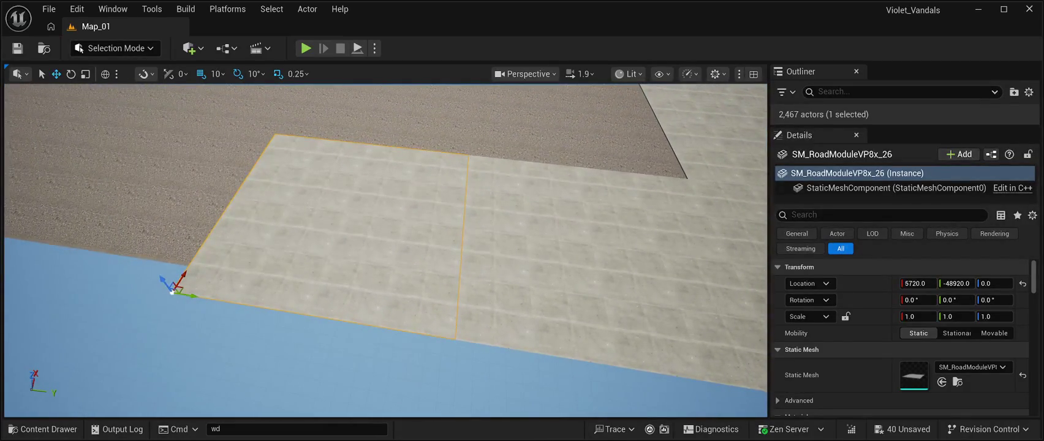
{"action": "key", "text": "ctrl+d"}
{"action": "mouse_move", "coordinate": [172, 292]}
{"action": "left_mouse_down"}
{"action": "mouse_move", "coordinate": [99, 245]}
{"action": "mouse_move", "coordinate": [7, 247]}
{"action": "mouse_move", "coordinate": [262, 262]}
{"action": "mouse_move", "coordinate": [226, 243]}
{"action": "mouse_move", "coordinate": [250, 254]}
{"action": "left_mouse_up"}
{"action": "key", "text": "Left"}
{"action": "key", "text": "Down"}
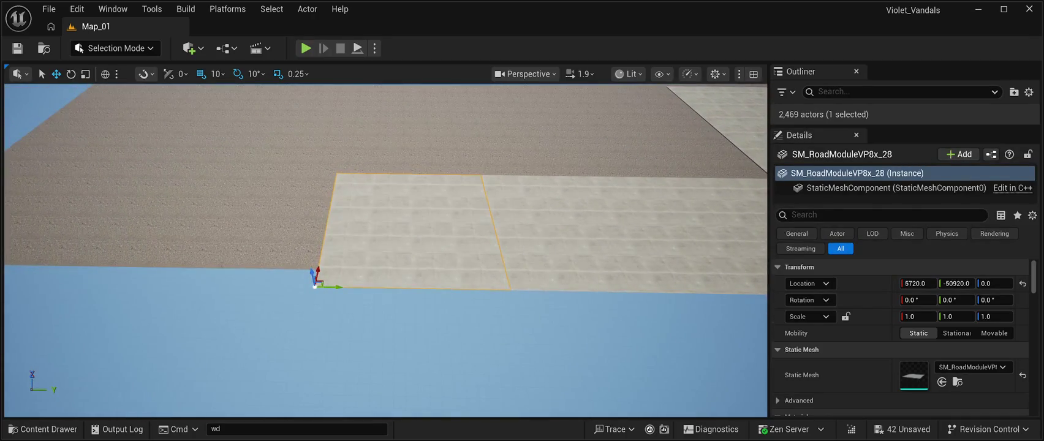
Step: Extend the row with further tiles up to SM_RoadModuleVP8x_31 at X 5720, Y -56920
{"action": "left_click_drag", "start_coordinate": [328, 286], "coordinate": [161, 260]}
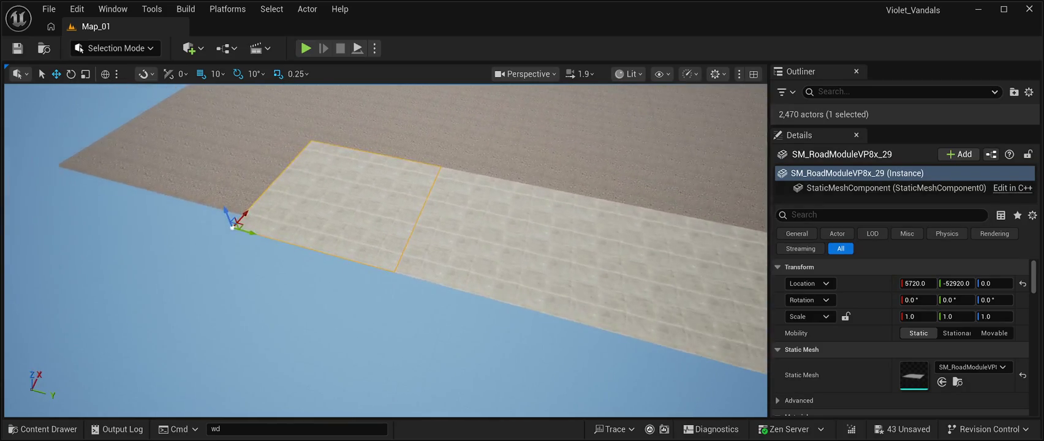
{"action": "mouse_move", "coordinate": [248, 232]}
{"action": "left_mouse_down"}
{"action": "mouse_move", "coordinate": [199, 203]}
{"action": "mouse_move", "coordinate": [126, 189]}
{"action": "mouse_move", "coordinate": [173, 202]}
{"action": "left_mouse_up"}
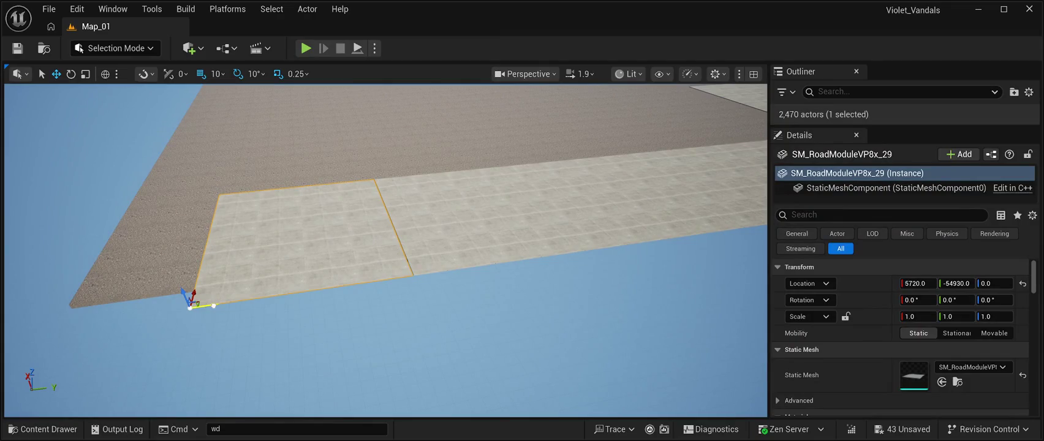
{"action": "left_click_drag", "start_coordinate": [208, 305], "coordinate": [213, 304]}
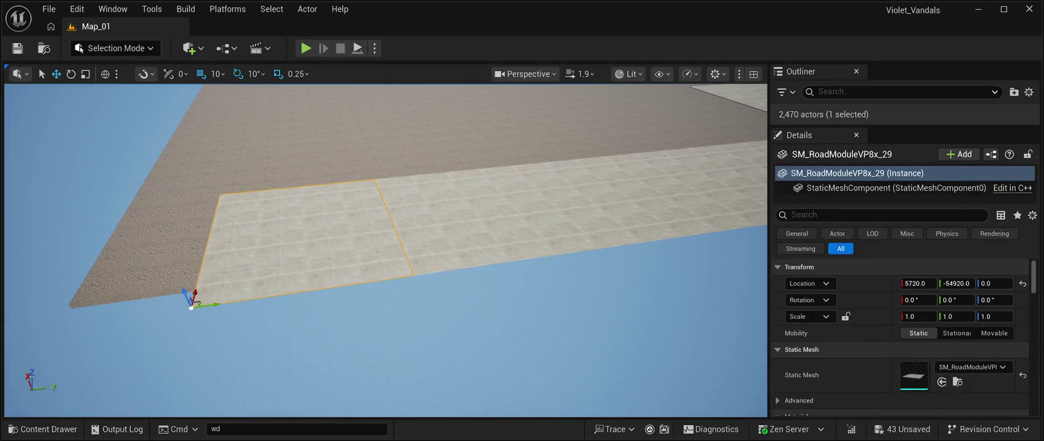
{"action": "mouse_move", "coordinate": [212, 305]}
{"action": "left_mouse_down"}
{"action": "mouse_move", "coordinate": [179, 297]}
{"action": "mouse_move", "coordinate": [27, 318]}
{"action": "left_mouse_up"}
{"action": "key", "text": "f"}
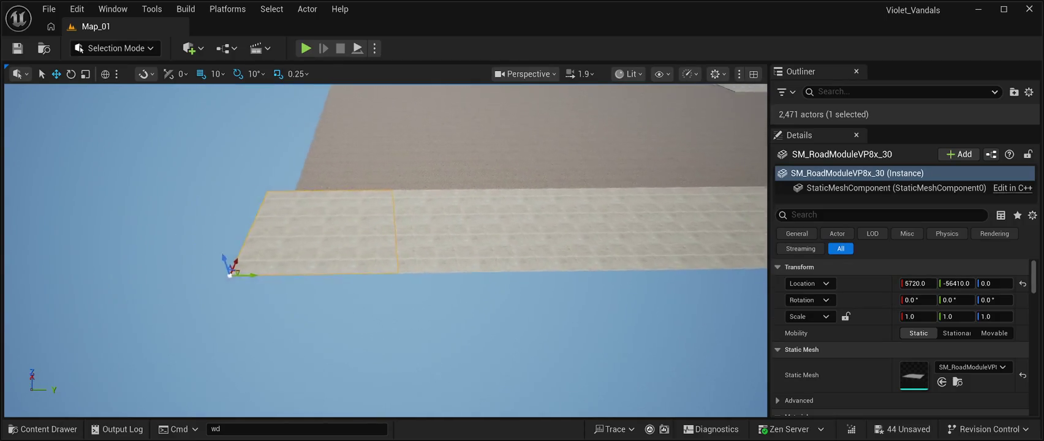
{"action": "left_click_drag", "start_coordinate": [283, 275], "coordinate": [251, 280]}
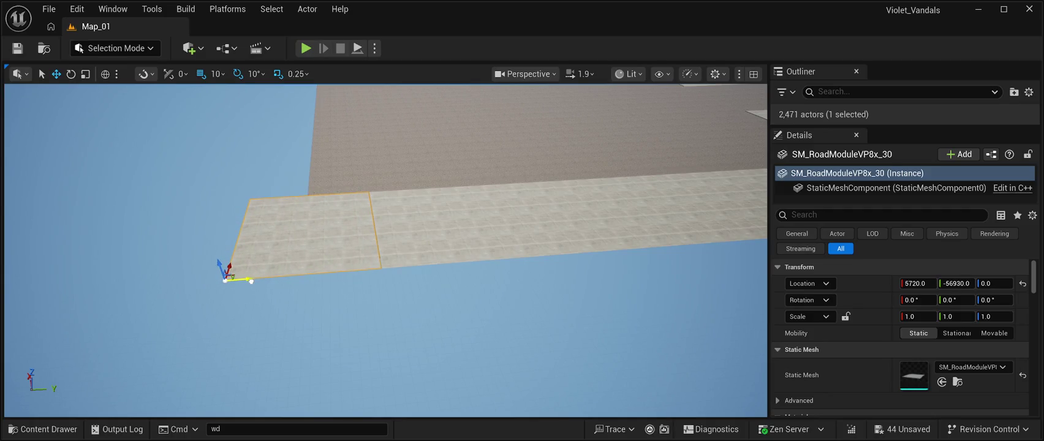
{"action": "left_click_drag", "start_coordinate": [386, 251], "coordinate": [276, 266]}
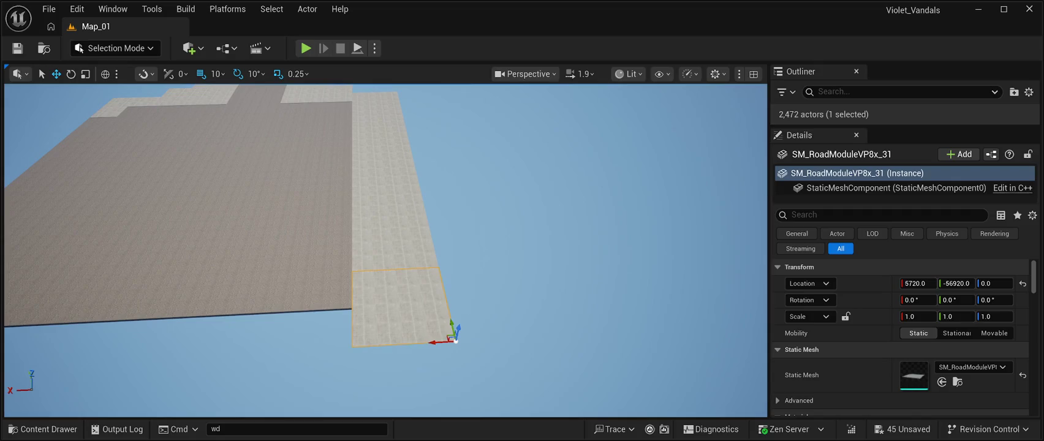
Step: Alt-drag copies of the road module tile along the perpendicular edge, placing them side by side
{"action": "left_click_drag", "start_coordinate": [430, 342], "coordinate": [322, 346]}
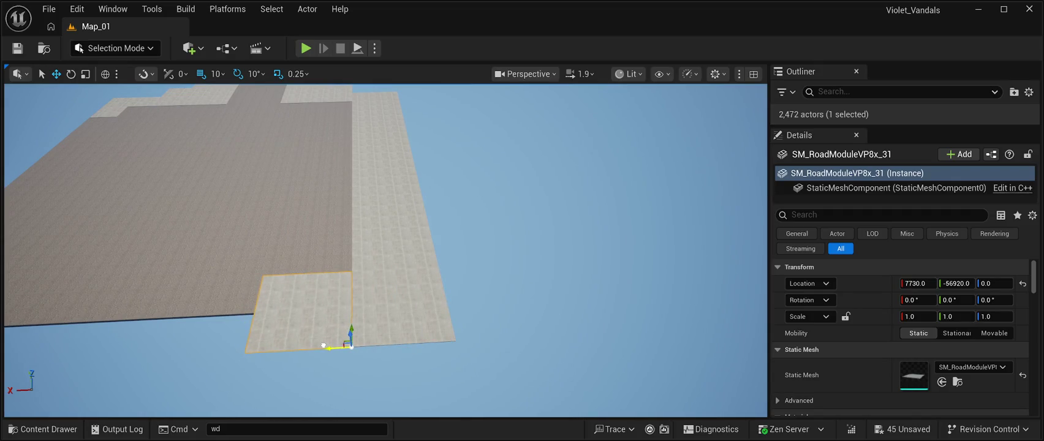
{"action": "scroll", "coordinate": [350, 346], "scroll_direction": "up", "scroll_amount": 5}
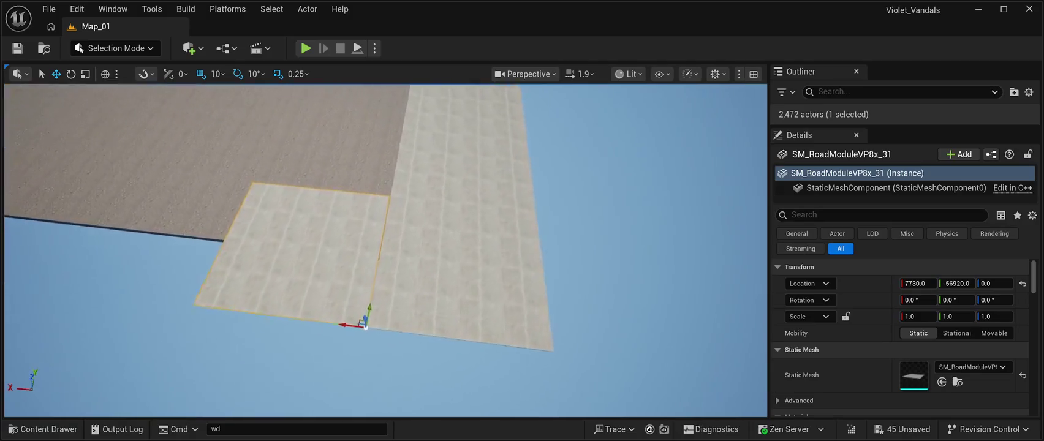
{"action": "left_click_drag", "start_coordinate": [326, 367], "coordinate": [298, 322]}
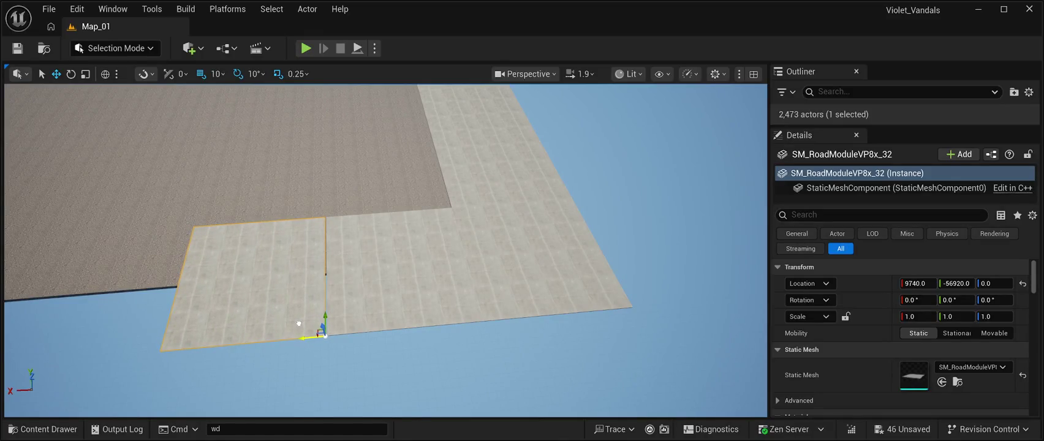
{"action": "scroll", "coordinate": [386, 249], "scroll_direction": "down", "scroll_amount": 3}
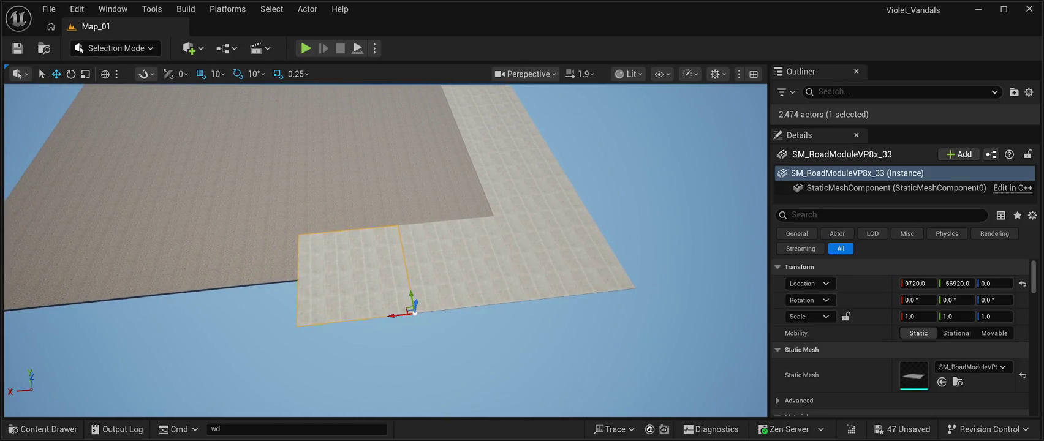
{"action": "mouse_move", "coordinate": [391, 316]}
{"action": "left_mouse_down"}
{"action": "mouse_move", "coordinate": [260, 323]}
{"action": "mouse_move", "coordinate": [272, 325]}
{"action": "left_mouse_up"}
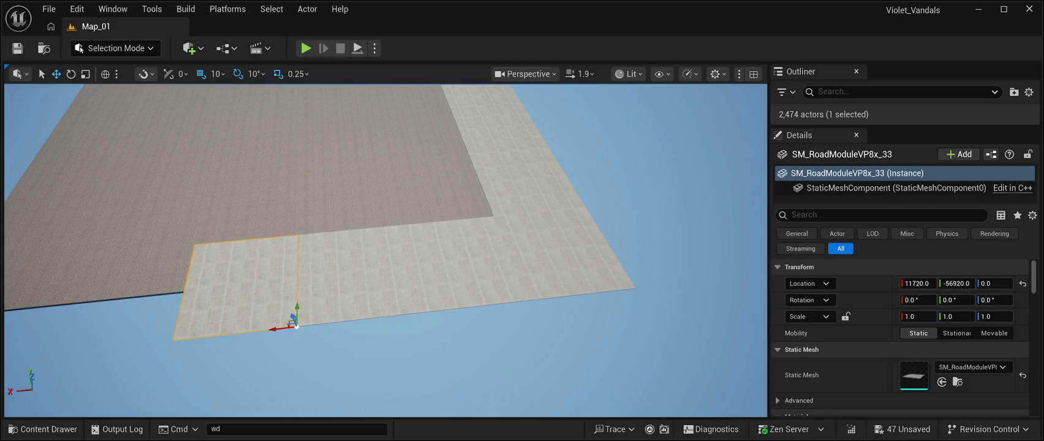
Step: Place the next tile in its slot, then nudge and slide it to close the seam
{"action": "key", "text": "w"}
{"action": "key", "text": "a"}
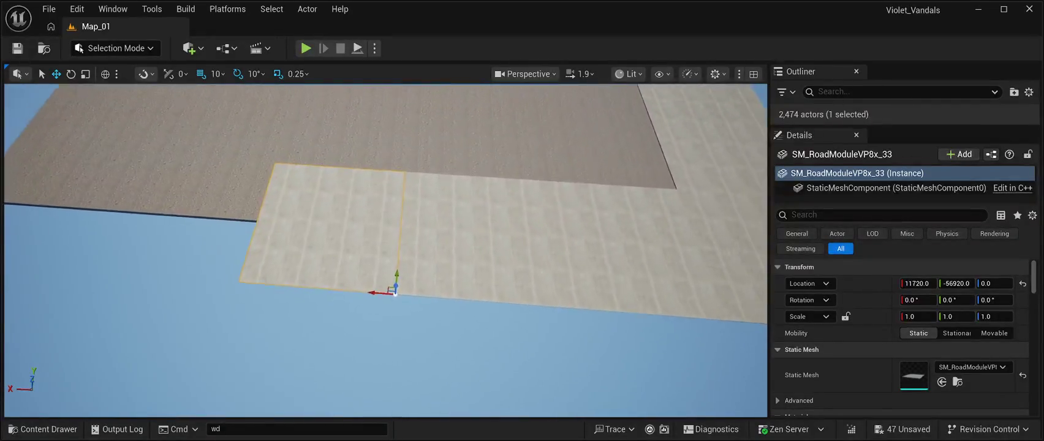
{"action": "key", "text": "s"}
{"action": "key", "text": "a"}
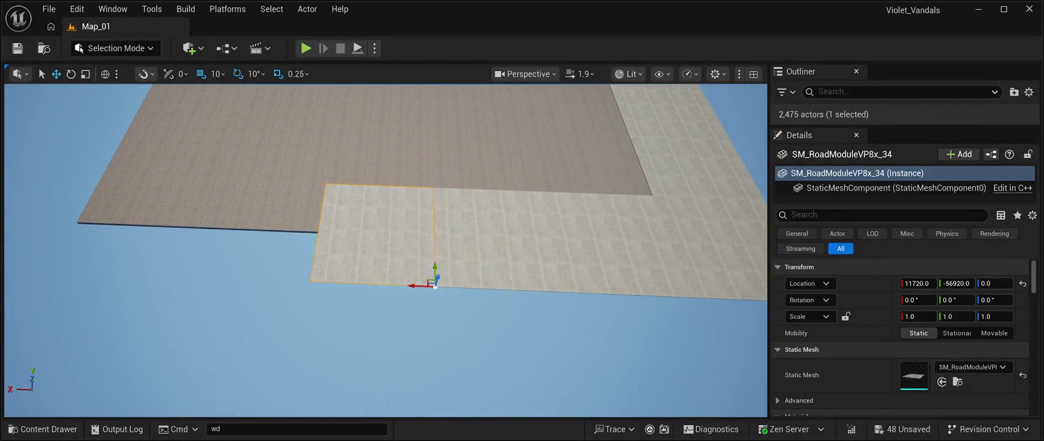
{"action": "mouse_move", "coordinate": [423, 285]}
{"action": "left_mouse_down"}
{"action": "mouse_move", "coordinate": [249, 279]}
{"action": "mouse_move", "coordinate": [286, 279]}
{"action": "left_mouse_up"}
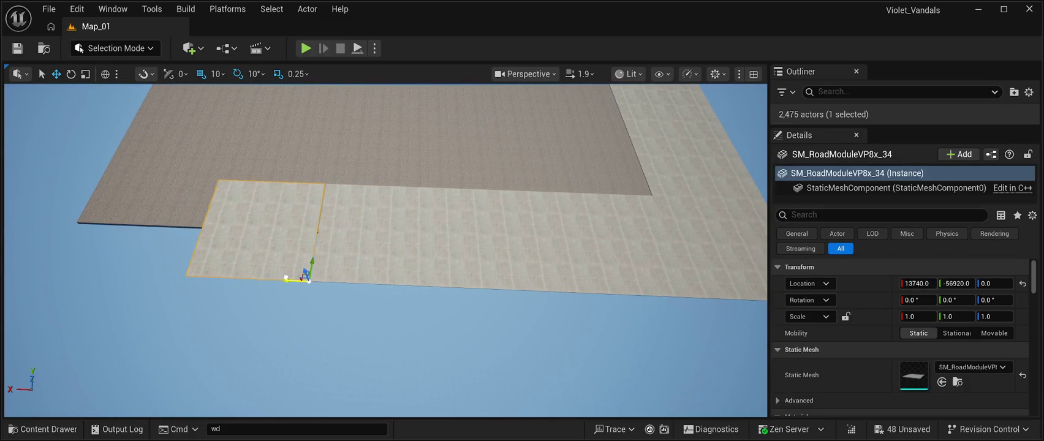
{"action": "key", "text": "w"}
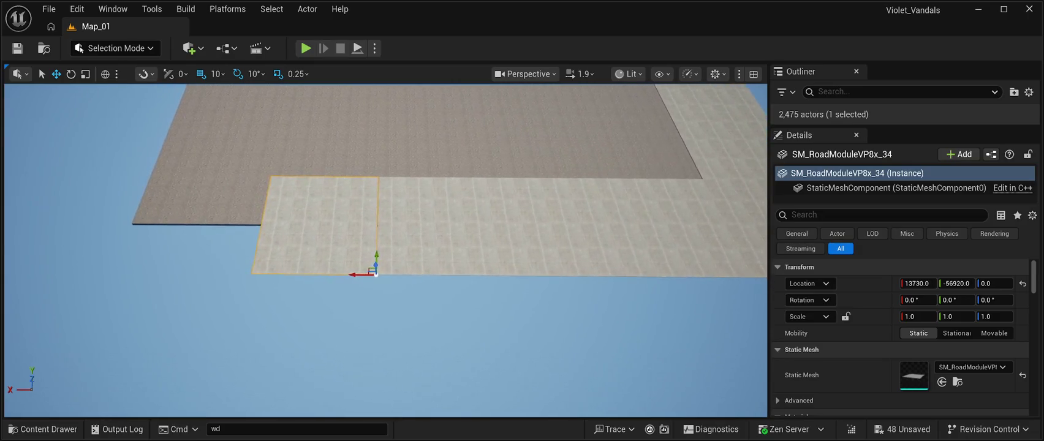
{"action": "key", "text": "w"}
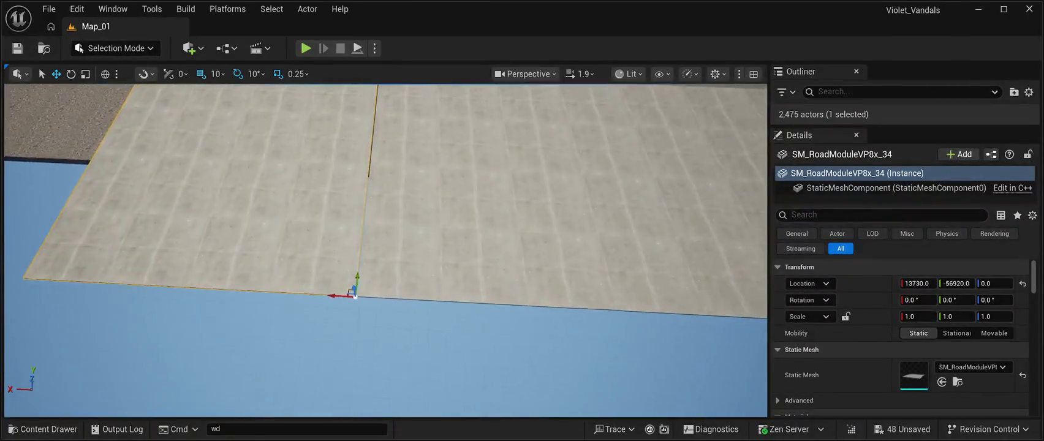
{"action": "key", "text": "e"}
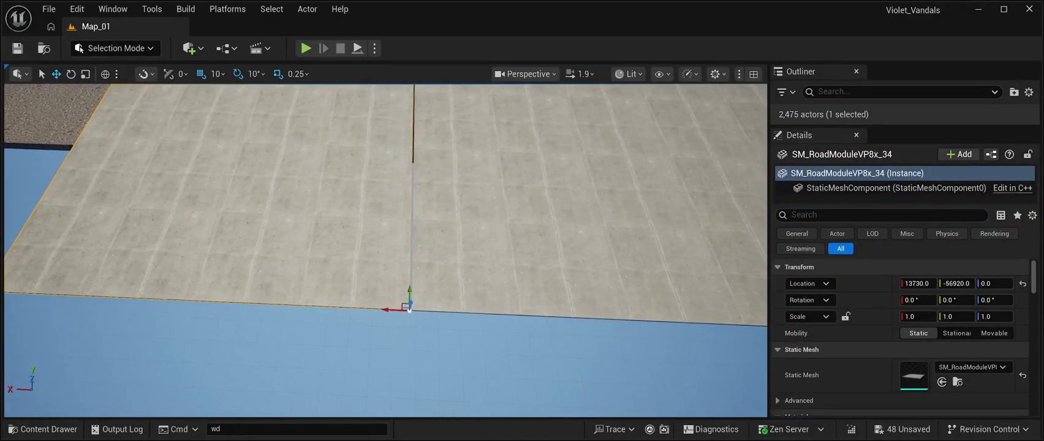
{"action": "key", "text": "s"}
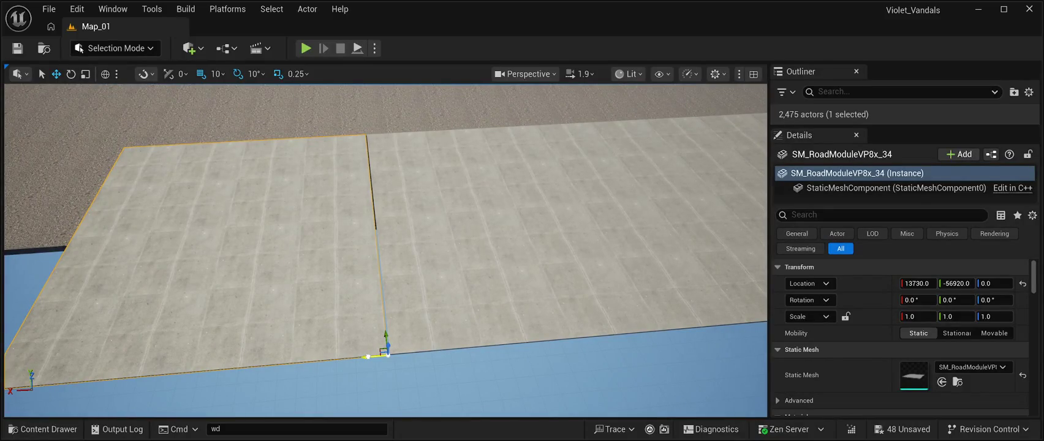
{"action": "left_click_drag", "start_coordinate": [377, 355], "coordinate": [370, 356]}
{"action": "key", "text": "s"}
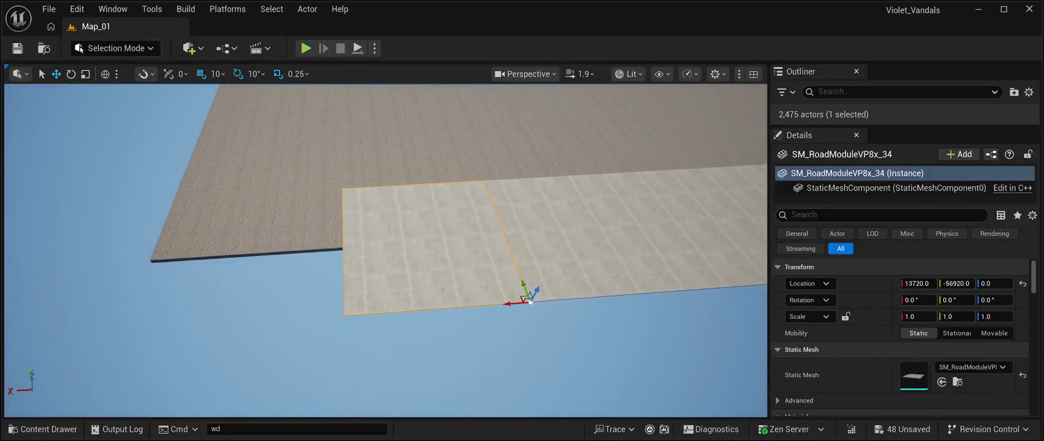
{"action": "mouse_move", "coordinate": [509, 303]}
{"action": "left_mouse_down"}
{"action": "mouse_move", "coordinate": [308, 309]}
{"action": "mouse_move", "coordinate": [326, 315]}
{"action": "mouse_move", "coordinate": [324, 331]}
{"action": "mouse_move", "coordinate": [281, 368]}
{"action": "mouse_move", "coordinate": [283, 303]}
{"action": "mouse_move", "coordinate": [283, 340]}
{"action": "mouse_move", "coordinate": [269, 342]}
{"action": "left_mouse_up"}
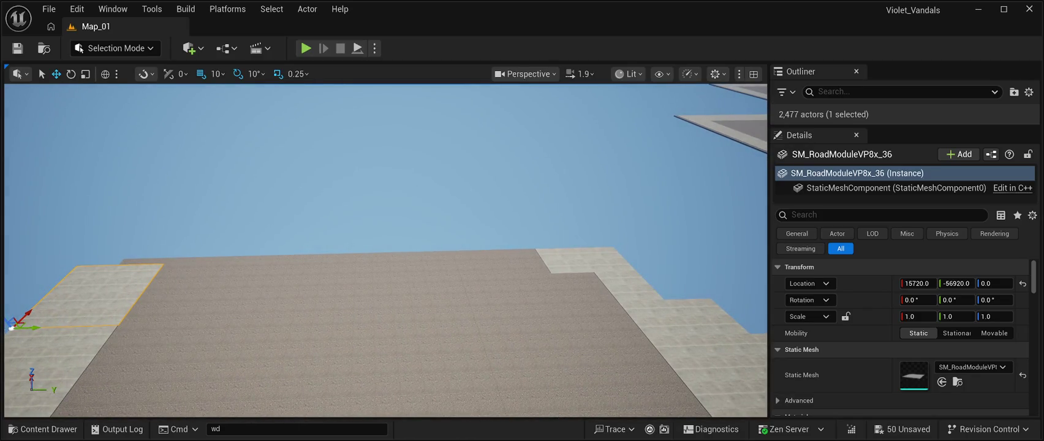
Step: Duplicate the sidewalk tile three times along the road edge, each flush against the last
{"action": "mouse_move", "coordinate": [34, 327]}
{"action": "left_mouse_down"}
{"action": "mouse_move", "coordinate": [490, 304]}
{"action": "mouse_move", "coordinate": [380, 386]}
{"action": "mouse_move", "coordinate": [380, 349]}
{"action": "left_mouse_up"}
{"action": "mouse_move", "coordinate": [383, 254]}
{"action": "left_mouse_down"}
{"action": "mouse_move", "coordinate": [484, 235]}
{"action": "mouse_move", "coordinate": [472, 300]}
{"action": "mouse_move", "coordinate": [471, 245]}
{"action": "mouse_move", "coordinate": [480, 251]}
{"action": "mouse_move", "coordinate": [448, 238]}
{"action": "left_mouse_up"}
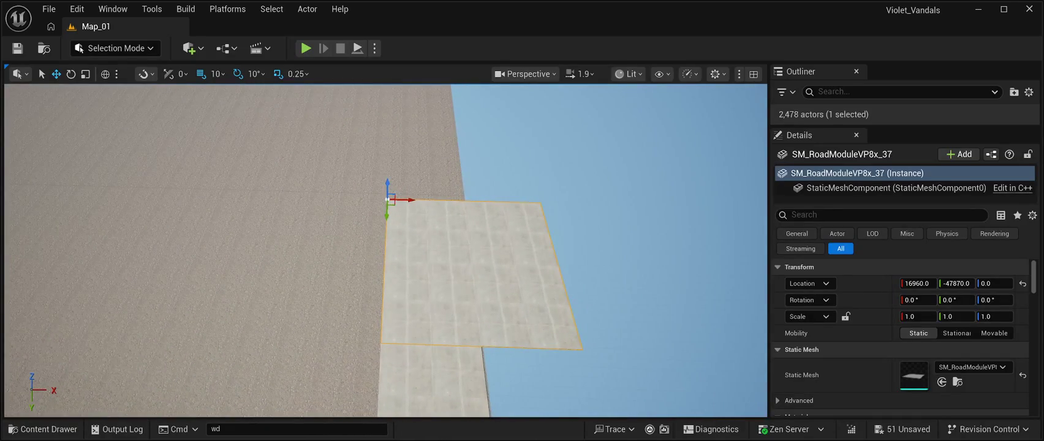
{"action": "left_click_drag", "start_coordinate": [404, 210], "coordinate": [409, 121]}
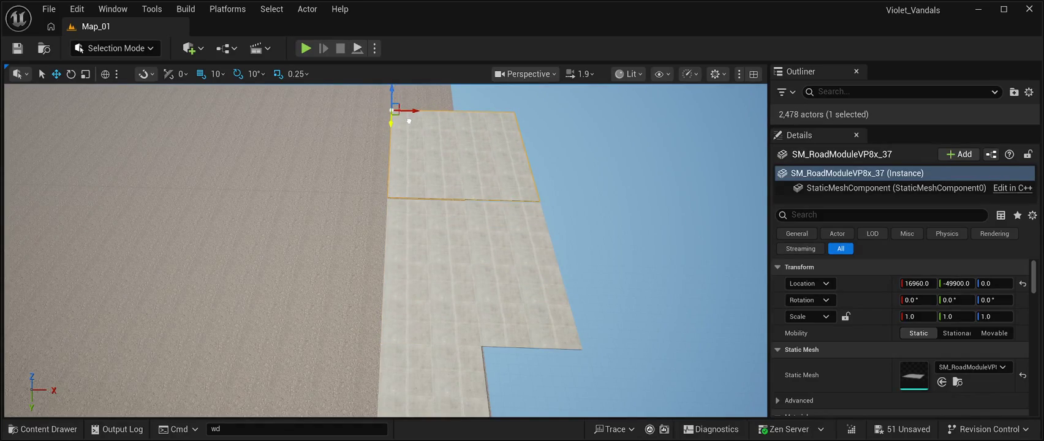
{"action": "left_click_drag", "start_coordinate": [409, 121], "coordinate": [410, 122]}
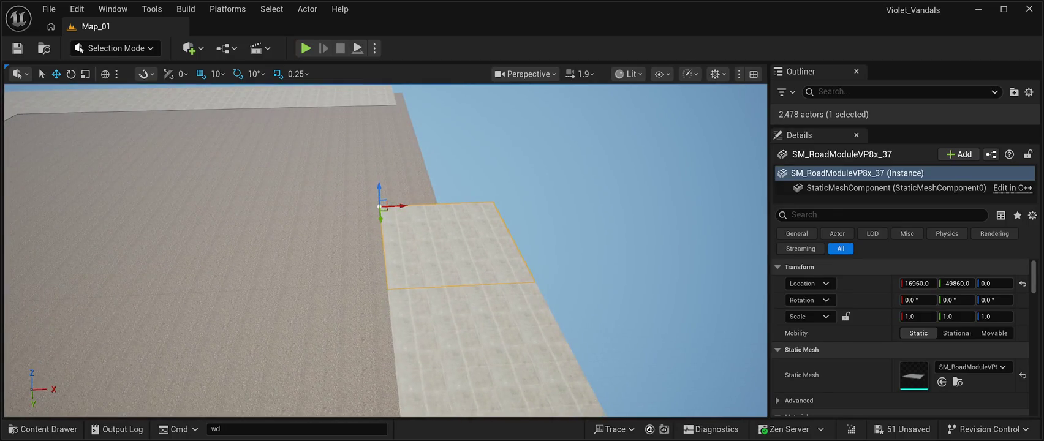
{"action": "mouse_move", "coordinate": [380, 220]}
{"action": "left_mouse_down"}
{"action": "mouse_move", "coordinate": [384, 138]}
{"action": "mouse_move", "coordinate": [387, 162]}
{"action": "left_mouse_up"}
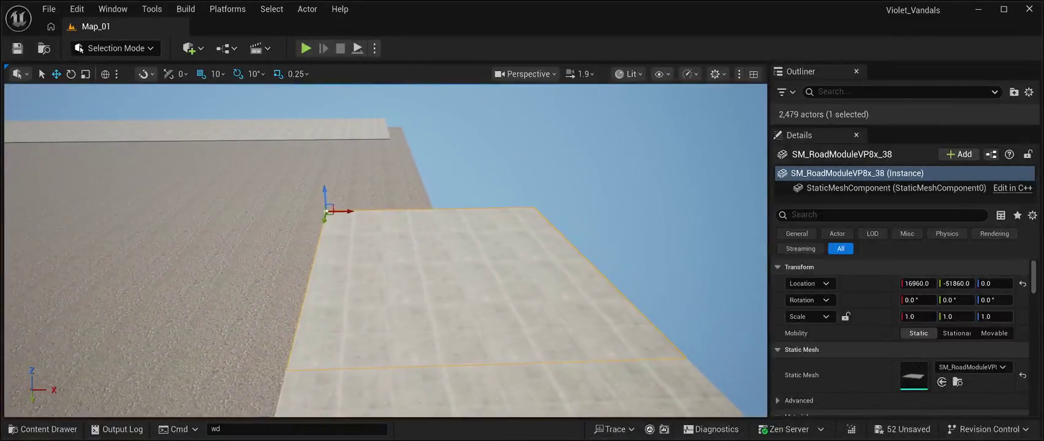
{"action": "mouse_move", "coordinate": [322, 217]}
{"action": "left_mouse_down"}
{"action": "mouse_move", "coordinate": [343, 140]}
{"action": "mouse_move", "coordinate": [351, 159]}
{"action": "left_mouse_up"}
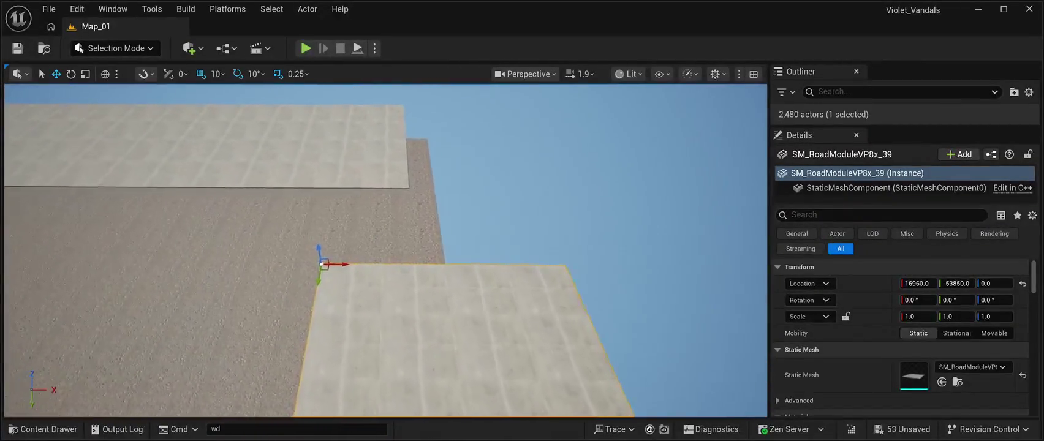
{"action": "left_click", "coordinate": [312, 141]}
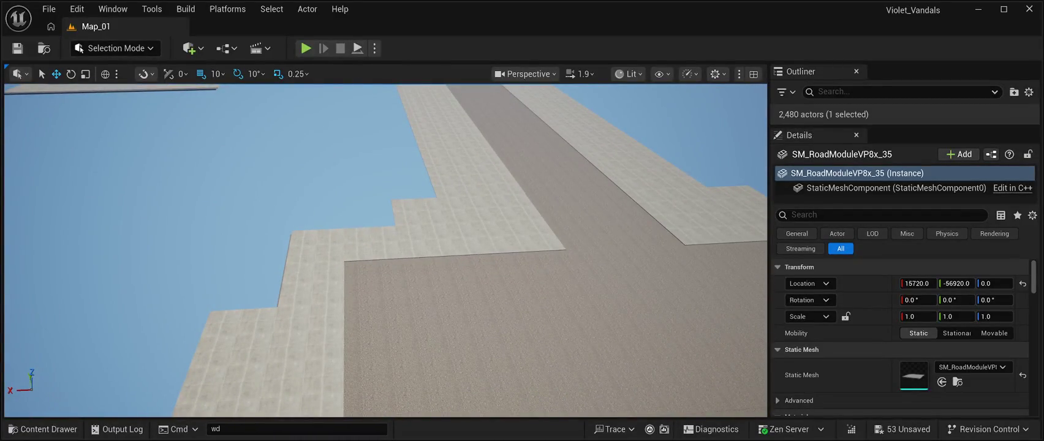
Step: Copy a selected pair of sidewalk pieces twice up the road, nudging them to close the seams
{"action": "left_click", "coordinate": [328, 294]}
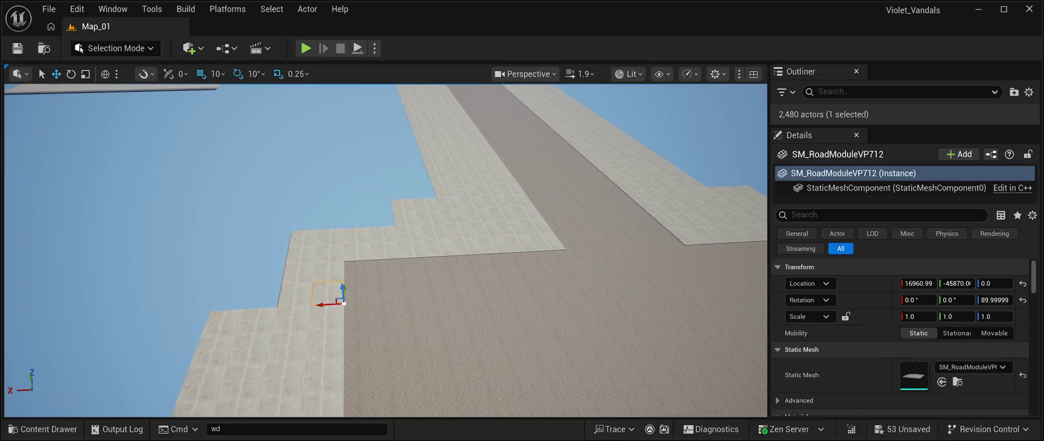
{"action": "left_click", "coordinate": [300, 294], "text": "ctrl"}
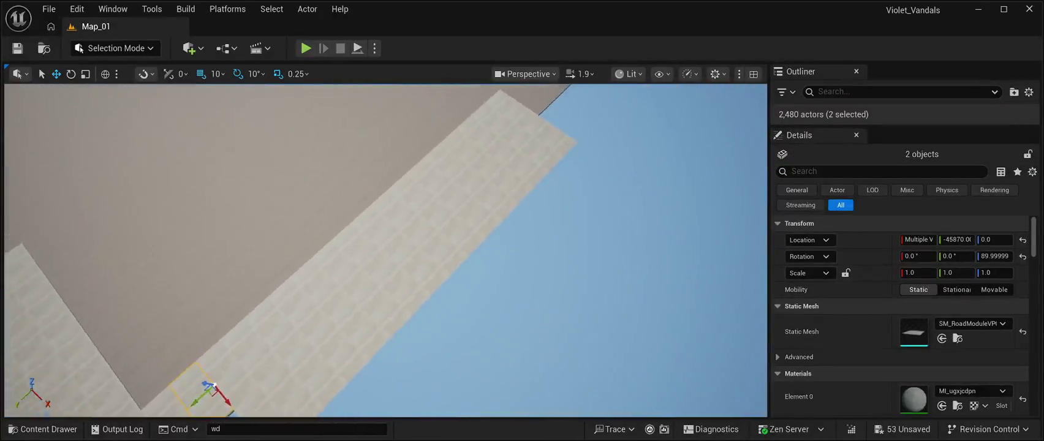
{"action": "mouse_move", "coordinate": [334, 346]}
{"action": "left_mouse_down"}
{"action": "mouse_move", "coordinate": [385, 174]}
{"action": "mouse_move", "coordinate": [383, 145]}
{"action": "left_mouse_up"}
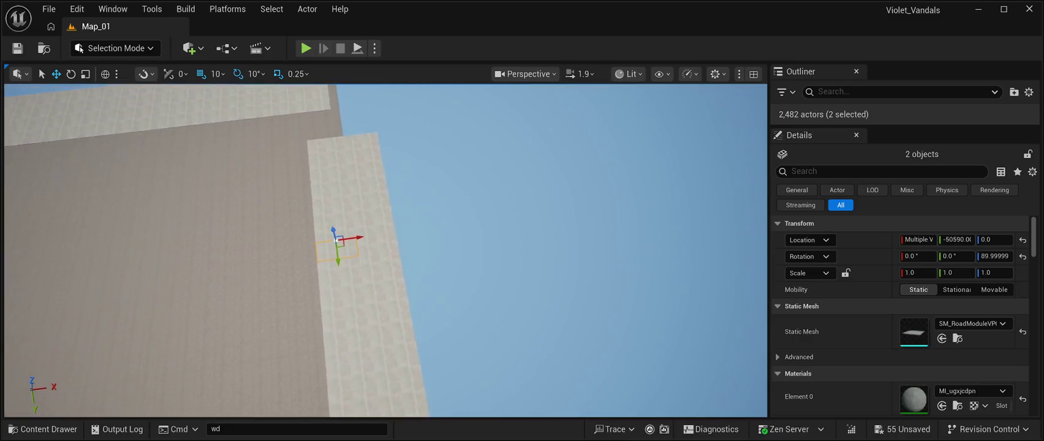
{"action": "left_click_drag", "start_coordinate": [358, 256], "coordinate": [345, 140]}
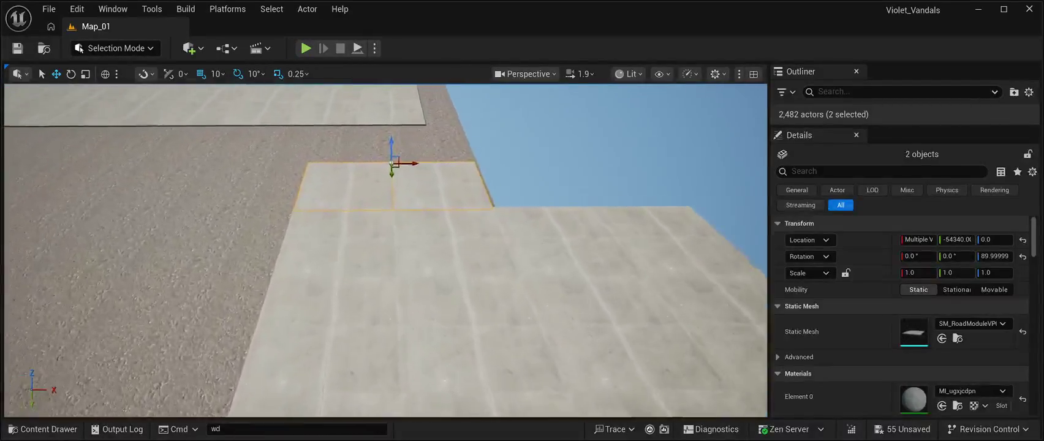
{"action": "left_click_drag", "start_coordinate": [381, 208], "coordinate": [381, 213]}
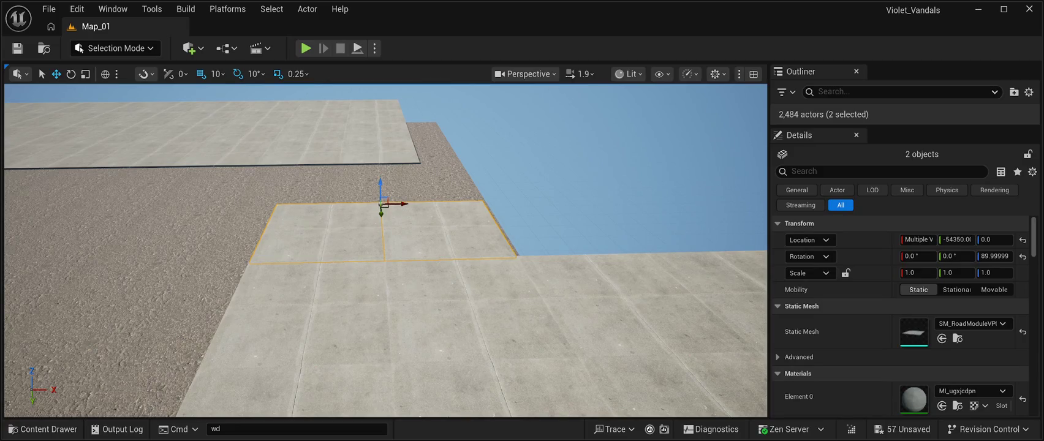
{"action": "mouse_move", "coordinate": [383, 207]}
{"action": "left_mouse_down"}
{"action": "mouse_move", "coordinate": [382, 170]}
{"action": "mouse_move", "coordinate": [407, 136]}
{"action": "mouse_move", "coordinate": [407, 196]}
{"action": "mouse_move", "coordinate": [365, 204]}
{"action": "mouse_move", "coordinate": [316, 181]}
{"action": "mouse_move", "coordinate": [318, 233]}
{"action": "mouse_move", "coordinate": [374, 233]}
{"action": "left_mouse_up"}
{"action": "left_click", "coordinate": [363, 215]}
{"action": "left_click", "coordinate": [364, 197]}
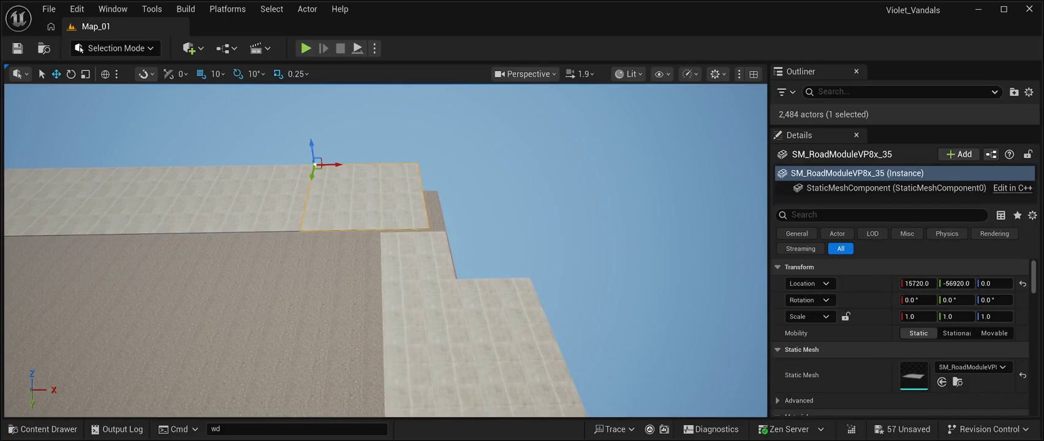
Step: Adjust the corner tile, then copy four corner tiles forward one tile length along Y
{"action": "left_click_drag", "start_coordinate": [312, 178], "coordinate": [280, 316]}
{"action": "left_click_drag", "start_coordinate": [288, 287], "coordinate": [140, 290]}
{"action": "left_click", "coordinate": [419, 255]}
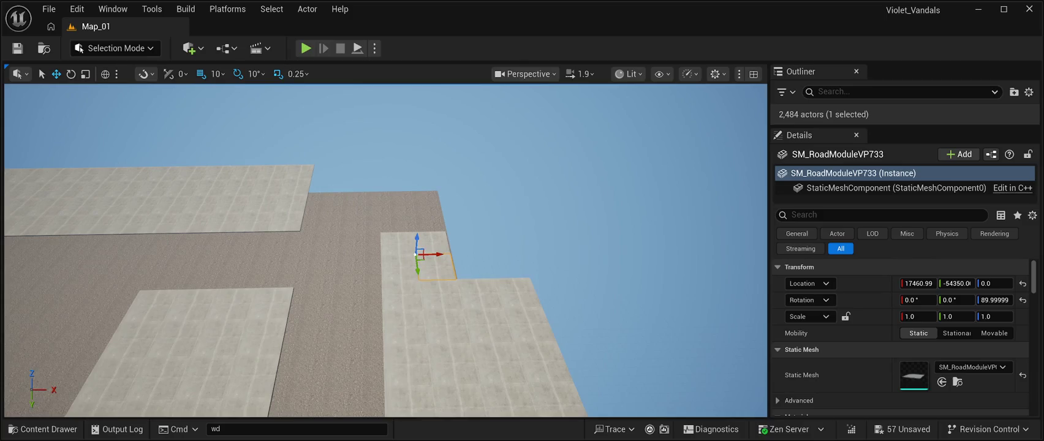
{"action": "left_click", "coordinate": [398, 260], "text": "ctrl"}
{"action": "left_click", "coordinate": [398, 243], "text": "ctrl"}
{"action": "left_click", "coordinate": [434, 242], "text": "ctrl"}
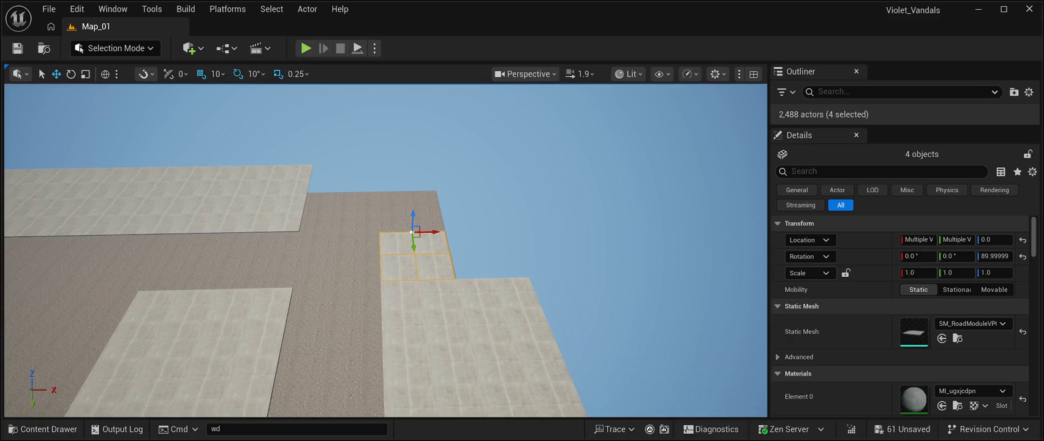
{"action": "left_click_drag", "start_coordinate": [413, 245], "coordinate": [425, 207]}
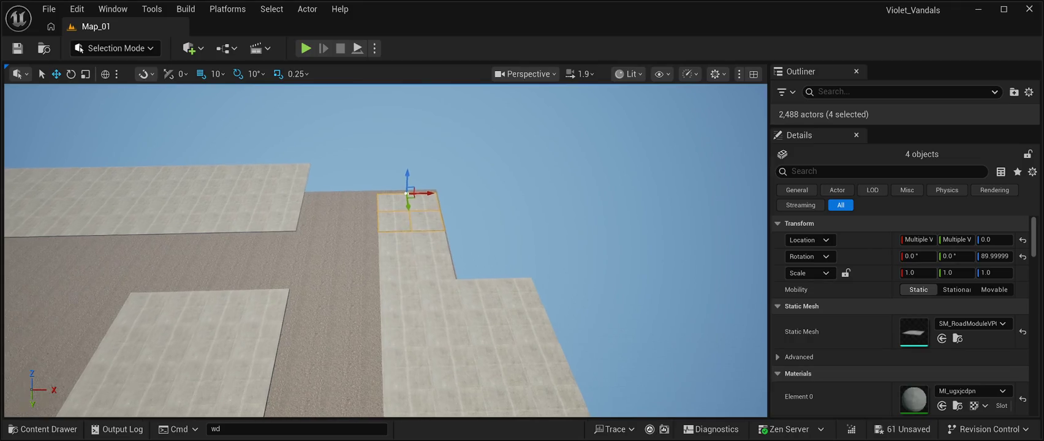
Step: Copy the four tiles along X into the corner notch and align their edge
{"action": "key", "text": "w"}
{"action": "key", "text": "w"}
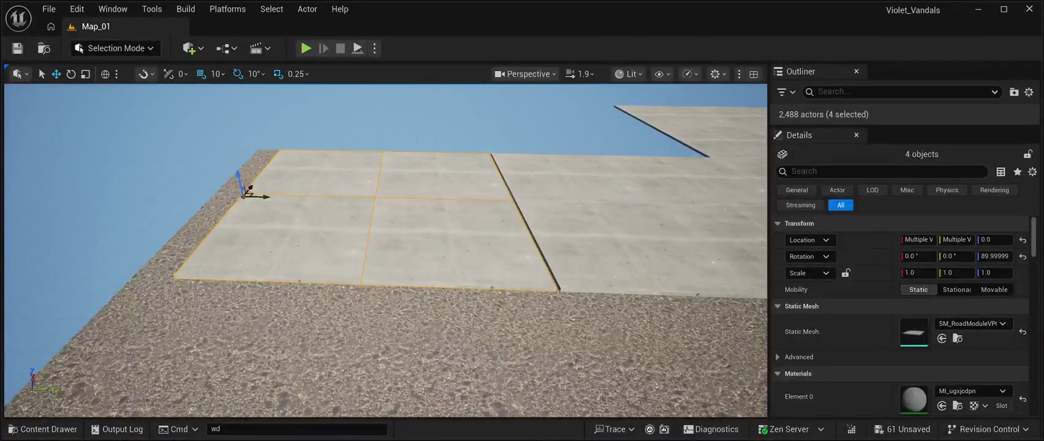
{"action": "key", "text": "w"}
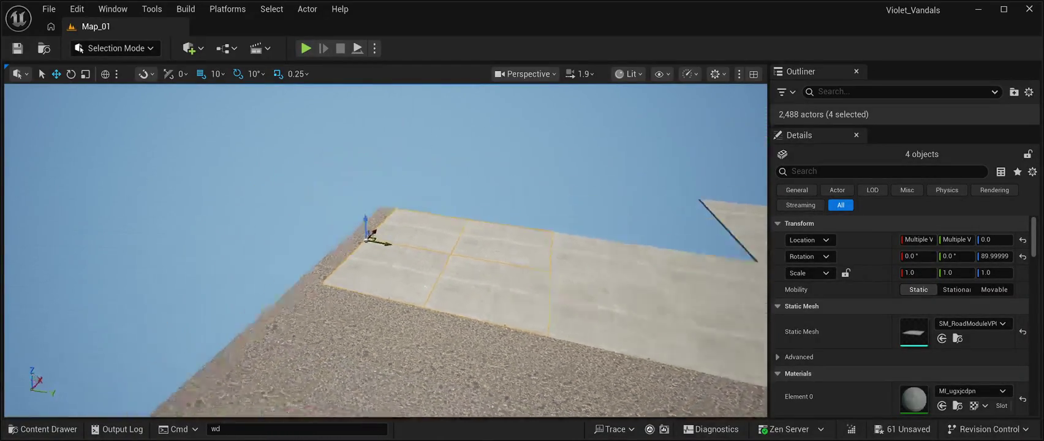
{"action": "key", "text": "d"}
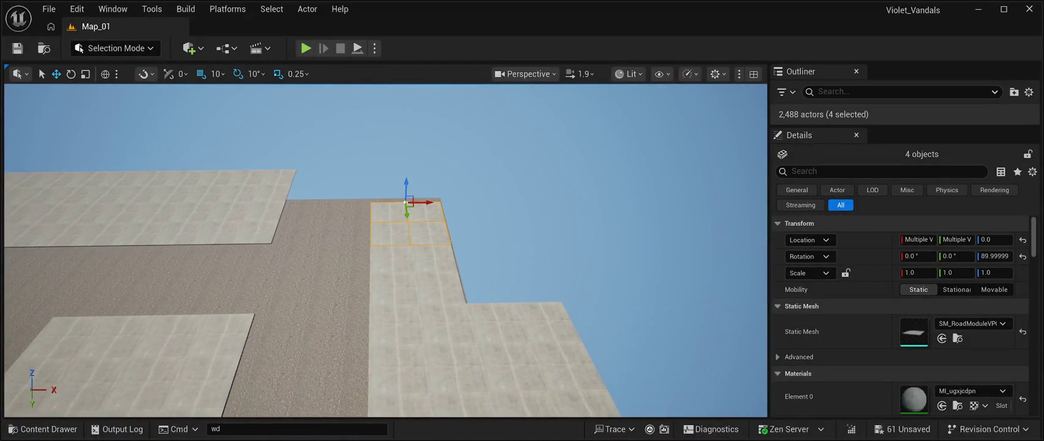
{"action": "left_click_drag", "start_coordinate": [431, 202], "coordinate": [360, 205]}
{"action": "key", "text": "w"}
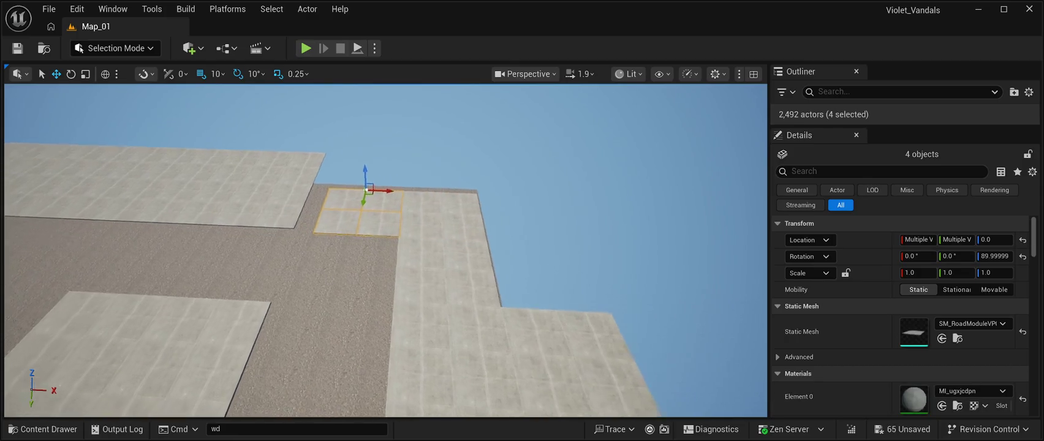
{"action": "key", "text": "s"}
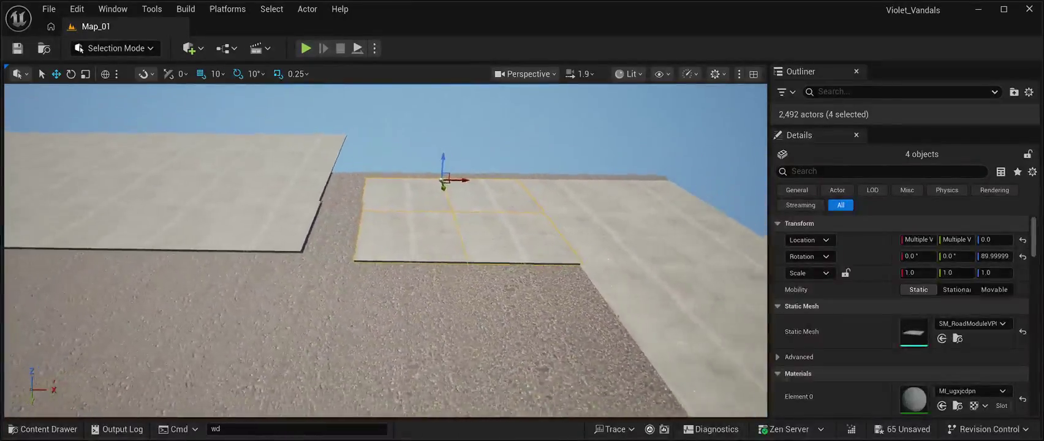
{"action": "left_click_drag", "start_coordinate": [426, 181], "coordinate": [423, 181]}
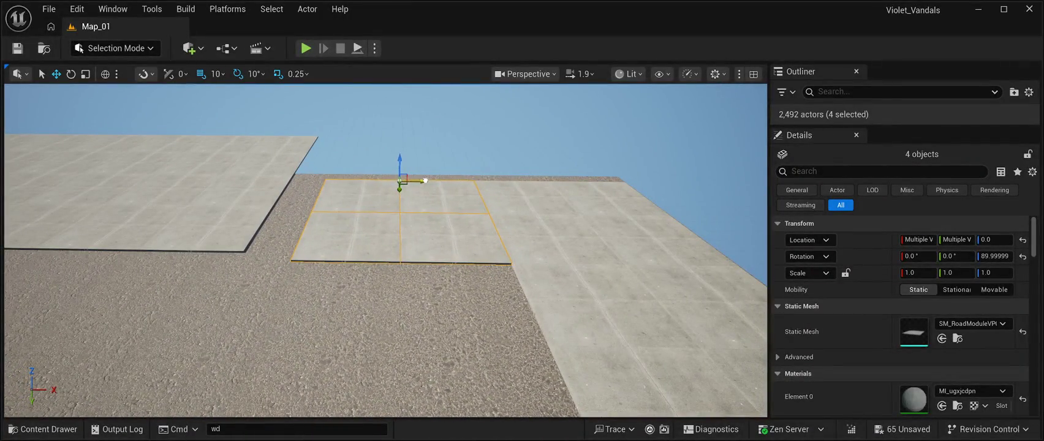
{"action": "key", "text": "s"}
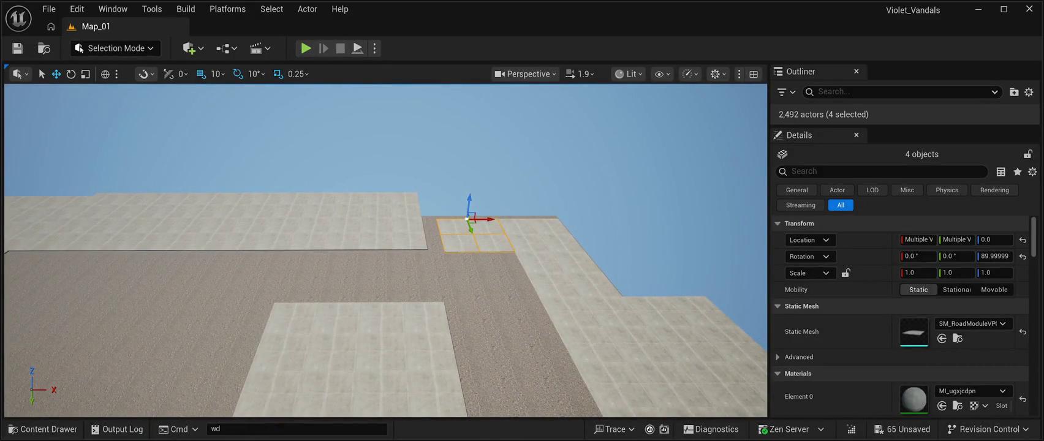
{"action": "key", "text": "a"}
{"action": "left_click", "coordinate": [389, 217]}
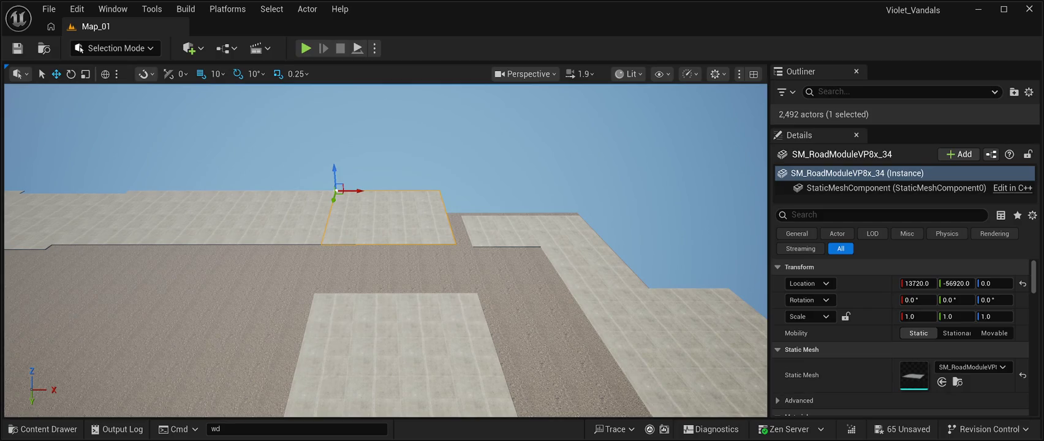
Step: Delete the four leftover road tiles, including SM_RoadModuleVP8x_31 through _33, leaving 2,488 actors
{"action": "key", "text": "Delete"}
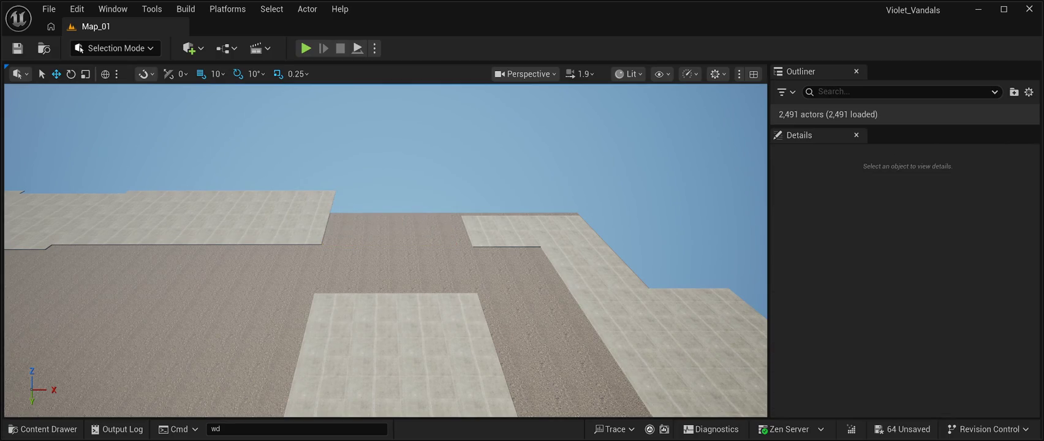
{"action": "left_click", "coordinate": [264, 217]}
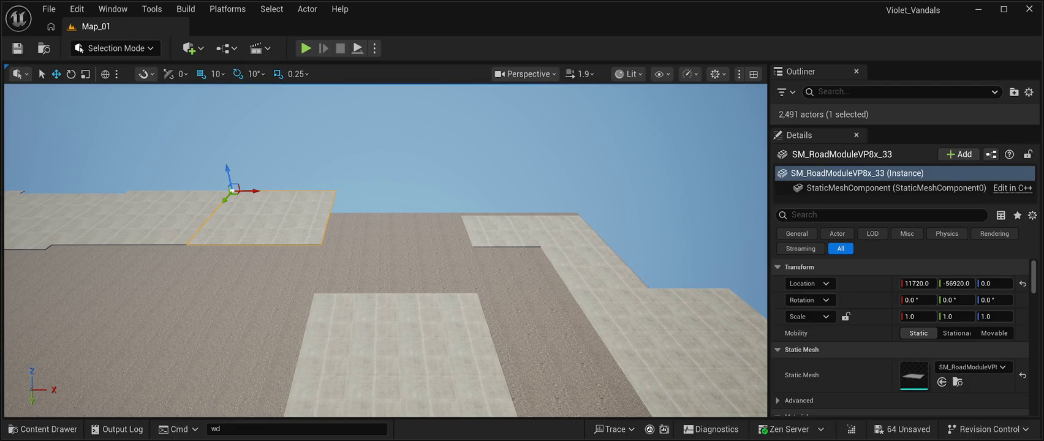
{"action": "key", "text": "Delete"}
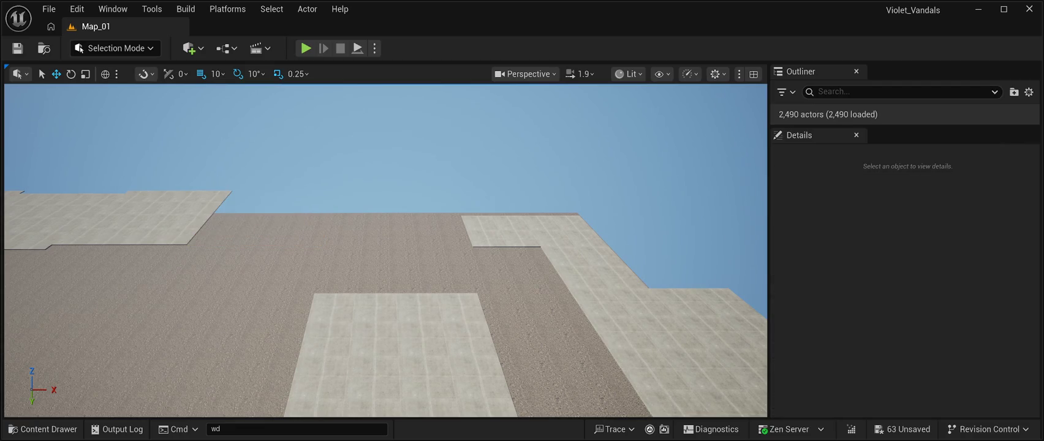
{"action": "left_click", "coordinate": [306, 243]}
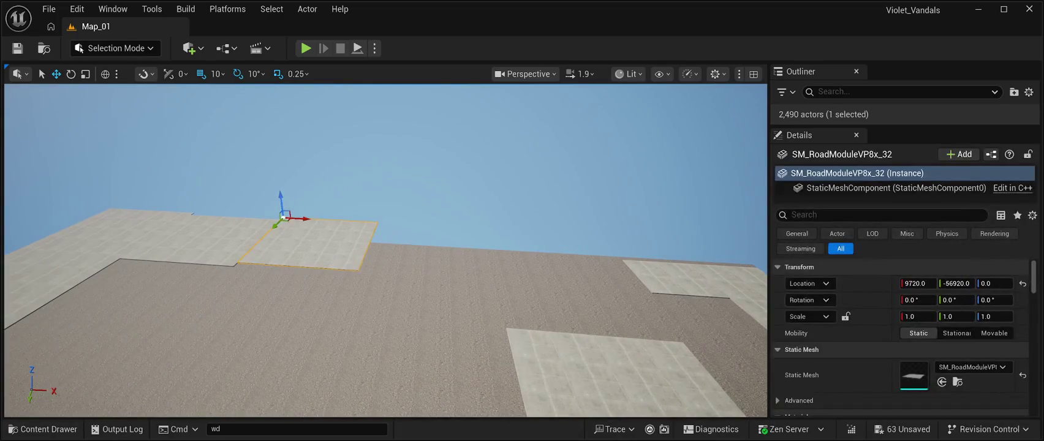
{"action": "key", "text": "Delete"}
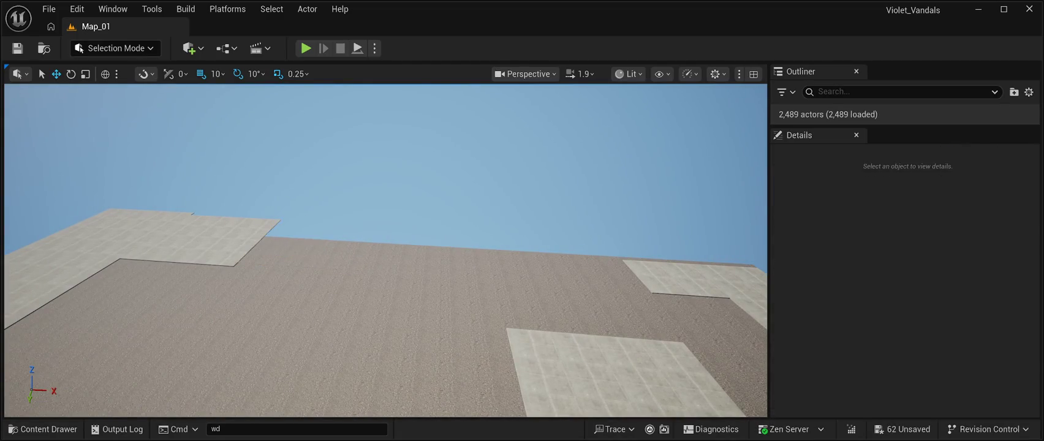
{"action": "left_click", "coordinate": [192, 215]}
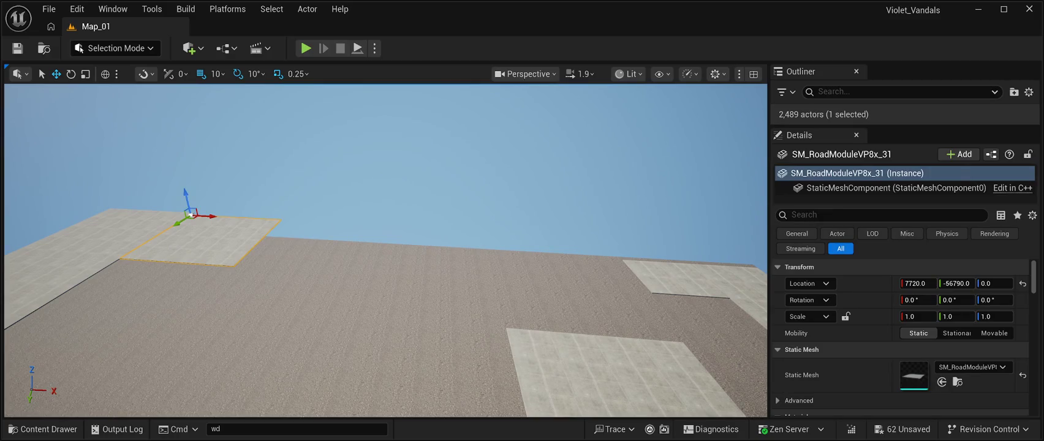
{"action": "key", "text": "Delete"}
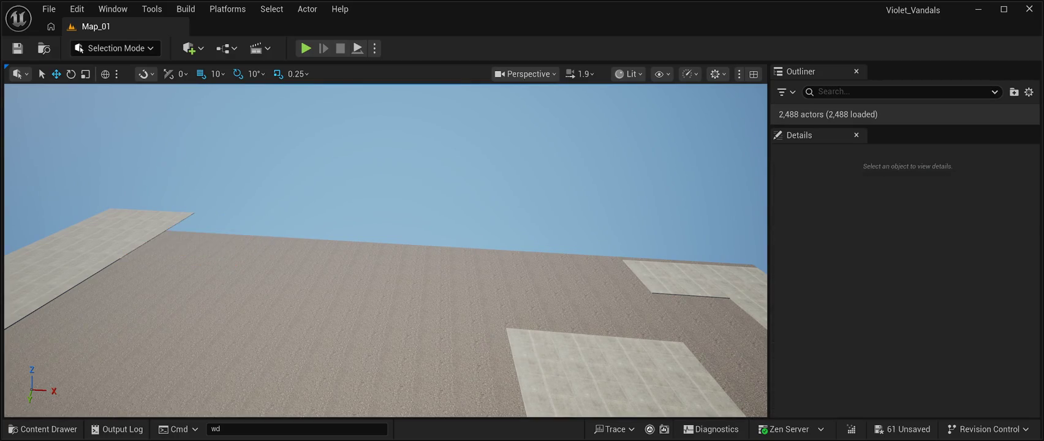
{"action": "key", "text": "d"}
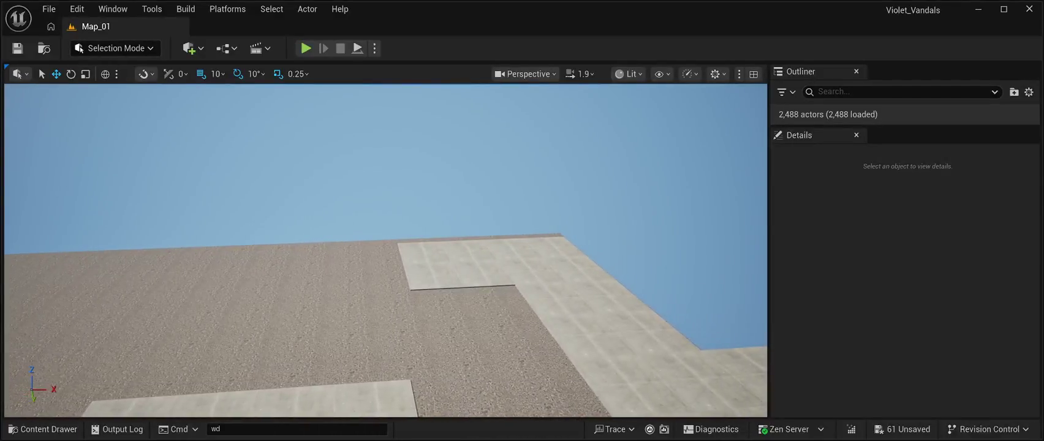
{"action": "left_click", "coordinate": [432, 274]}
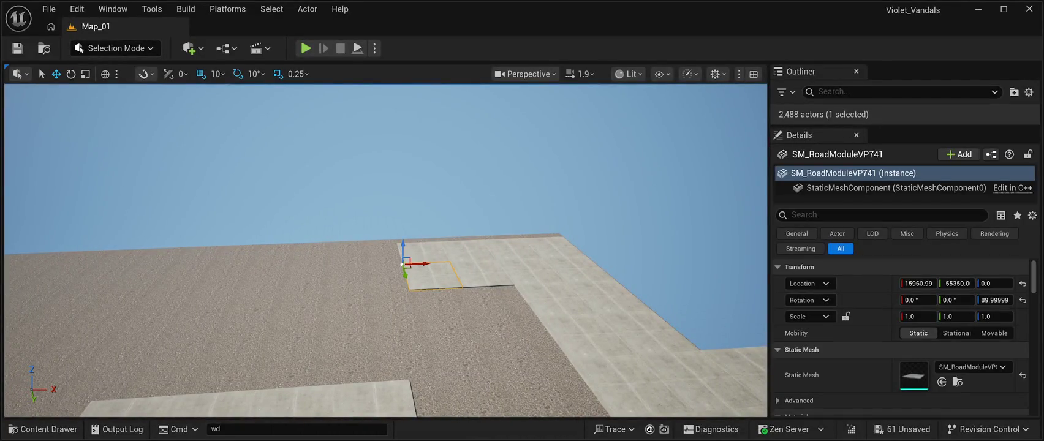
Step: Select eight sidewalk tiles in two rows and slide them left along X
{"action": "left_click", "coordinate": [475, 270], "text": "ctrl"}
{"action": "left_click", "coordinate": [527, 269], "text": "ctrl"}
{"action": "left_click", "coordinate": [572, 270], "text": "ctrl"}
{"action": "left_click", "coordinate": [539, 245], "text": "ctrl"}
{"action": "left_click", "coordinate": [489, 247], "text": "ctrl"}
{"action": "left_click", "coordinate": [428, 249], "text": "ctrl"}
{"action": "left_click", "coordinate": [569, 268], "text": "ctrl"}
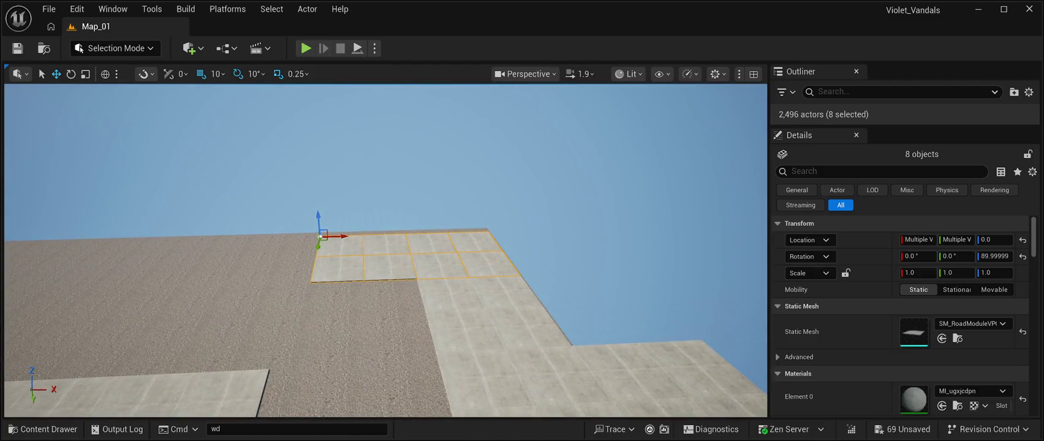
{"action": "left_click_drag", "start_coordinate": [343, 236], "coordinate": [166, 245]}
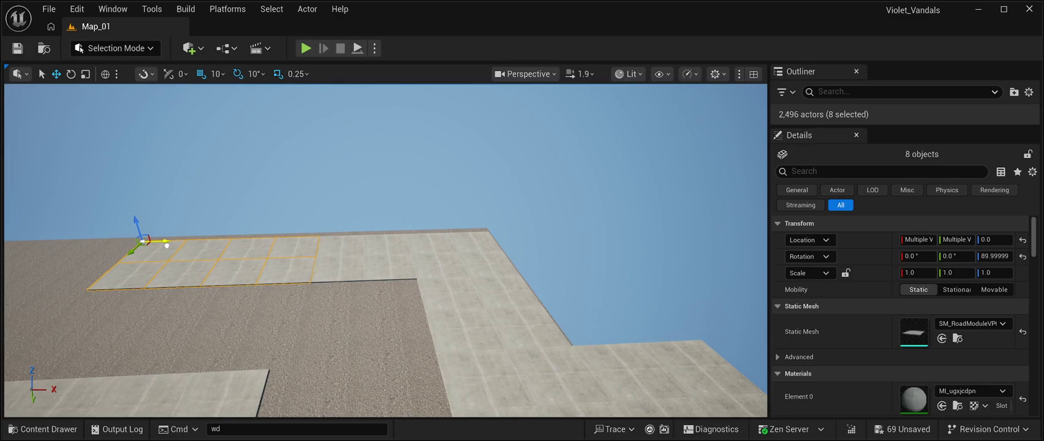
{"action": "scroll", "coordinate": [166, 245], "scroll_direction": "up", "scroll_amount": 5}
{"action": "scroll", "coordinate": [385, 251], "scroll_direction": "down", "scroll_amount": 5}
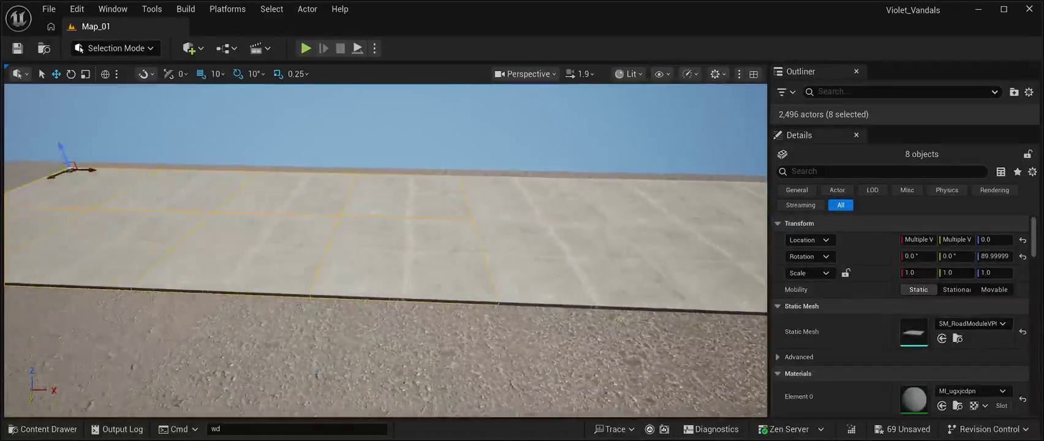
Step: Duplicate the eight tiles with Ctrl+D and move copies left to extend the sidewalk
{"action": "key", "text": "ctrl+d"}
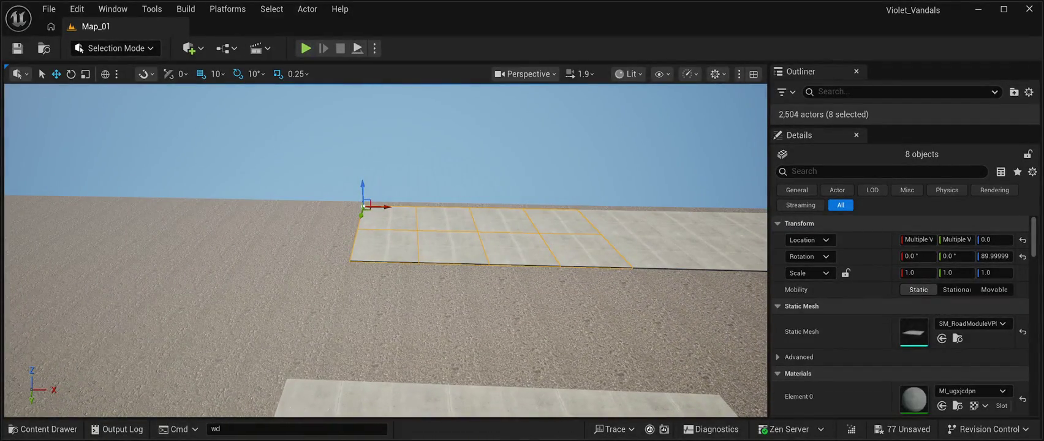
{"action": "mouse_move", "coordinate": [365, 206]}
{"action": "left_mouse_down"}
{"action": "mouse_move", "coordinate": [169, 187]}
{"action": "mouse_move", "coordinate": [180, 190]}
{"action": "left_mouse_up"}
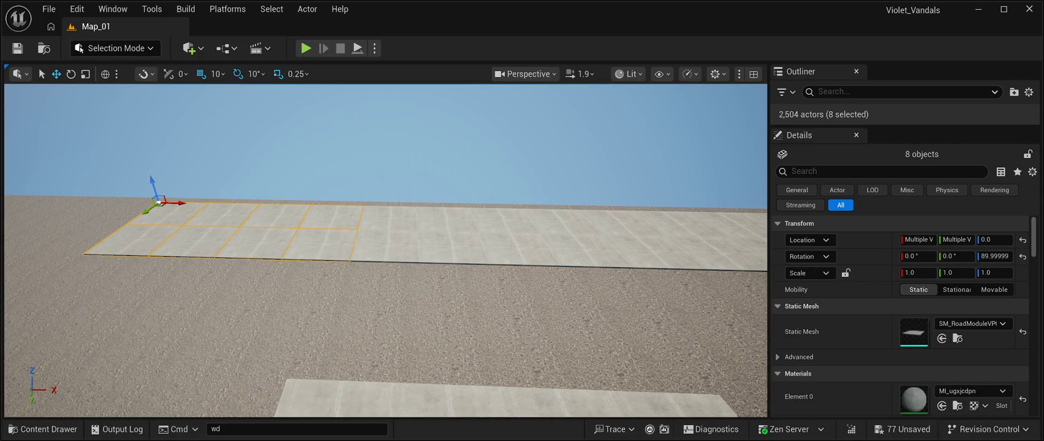
{"action": "key", "text": "s"}
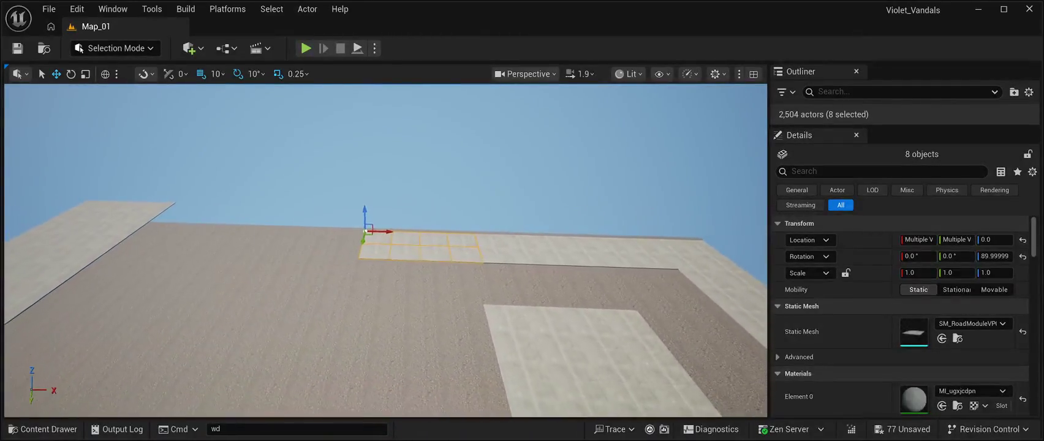
{"action": "left_click_drag", "start_coordinate": [388, 232], "coordinate": [282, 234], "text": "alt"}
{"action": "key", "text": "a"}
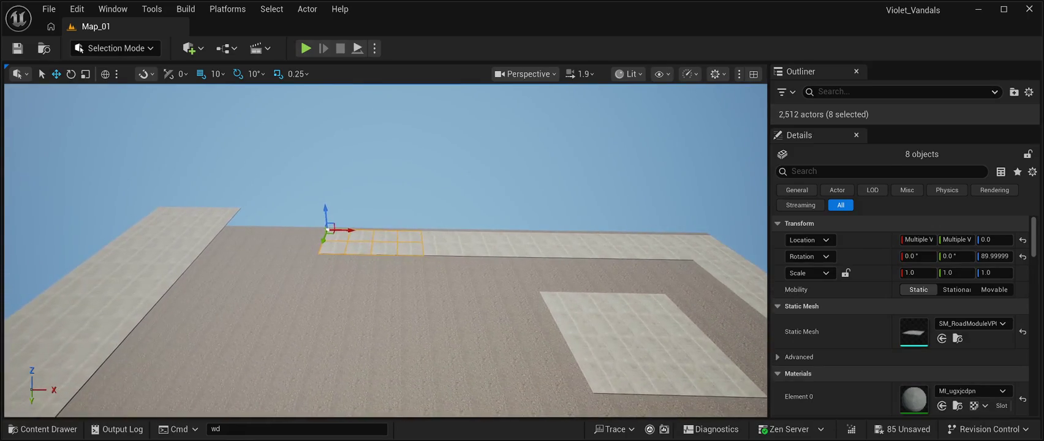
{"action": "left_click_drag", "start_coordinate": [351, 230], "coordinate": [256, 226]}
{"action": "key", "text": "w"}
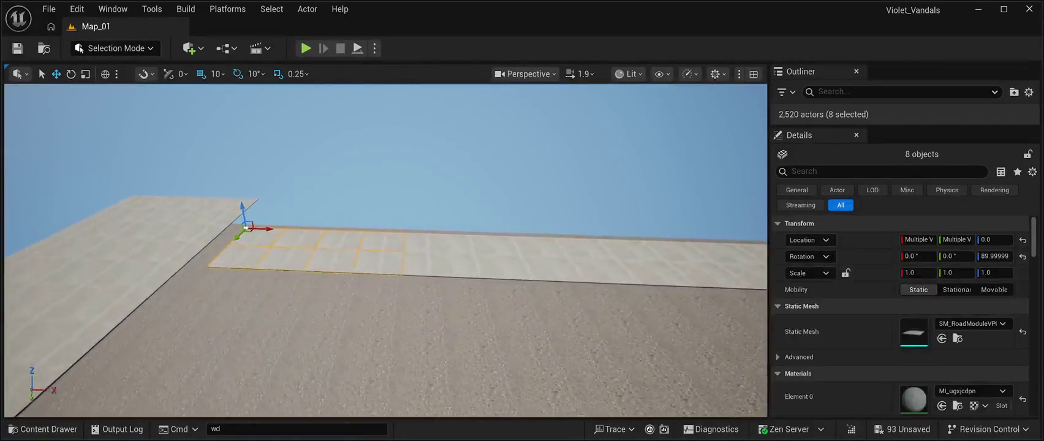
{"action": "key", "text": "a"}
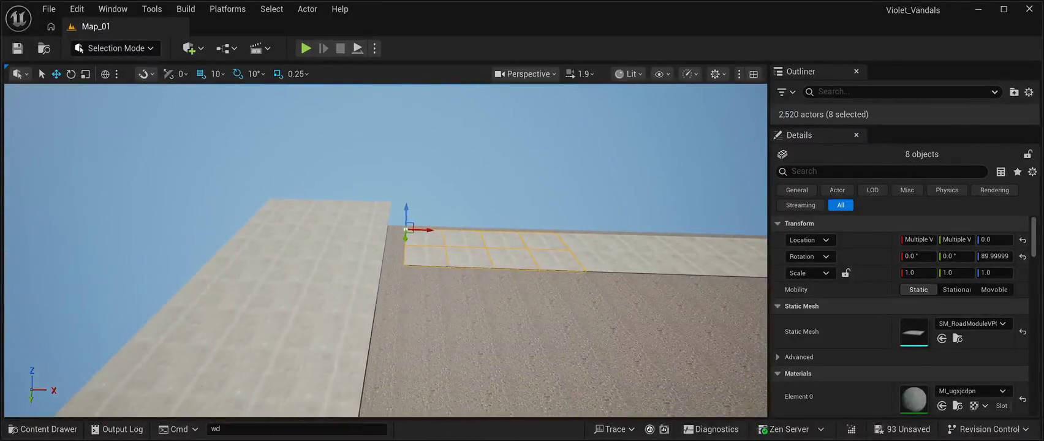
{"action": "key", "text": "d"}
Step: Delete tile SM_RoadModuleVP8x_30 and select the two small tiles at the strip's end
{"action": "left_click", "coordinate": [245, 303]}
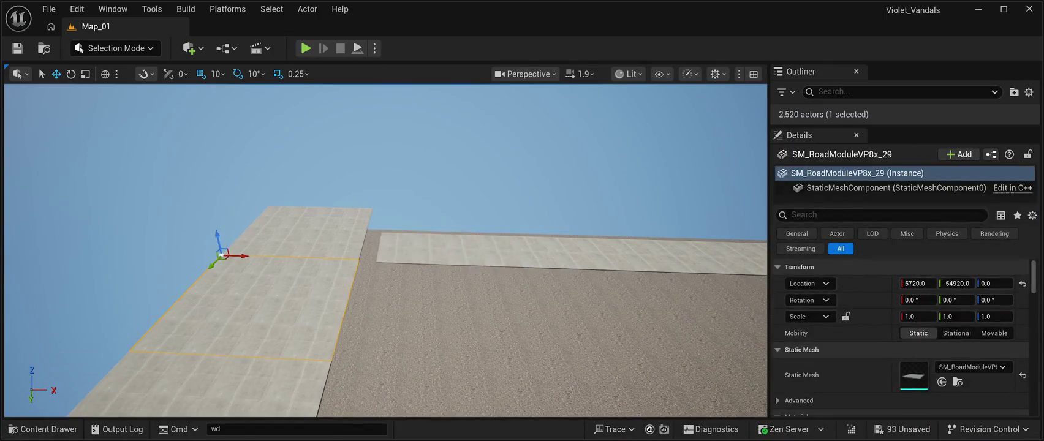
{"action": "left_click", "coordinate": [297, 232]}
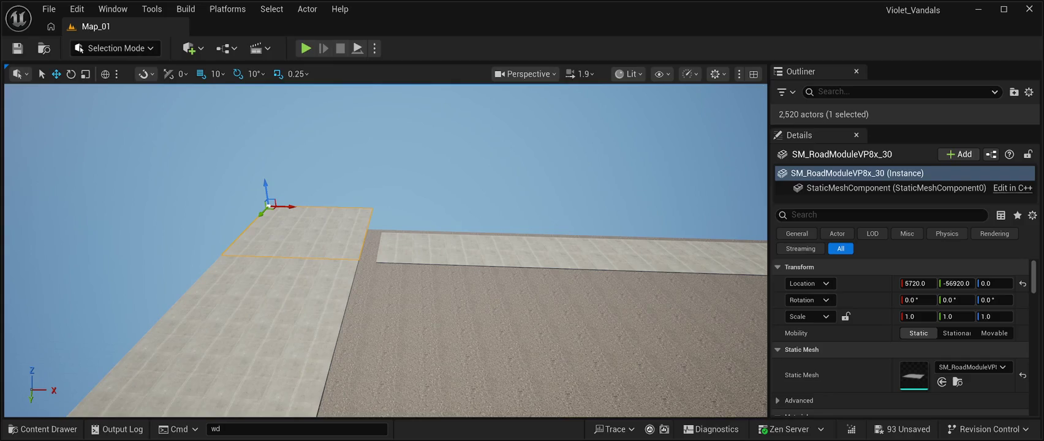
{"action": "key", "text": "Delete"}
{"action": "key", "text": "w"}
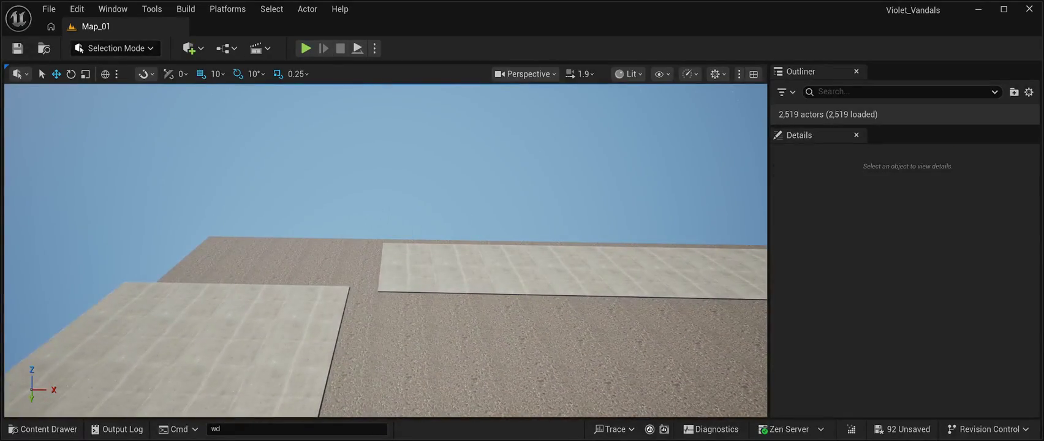
{"action": "left_click", "coordinate": [407, 279]}
{"action": "left_click", "coordinate": [407, 254], "text": "ctrl"}
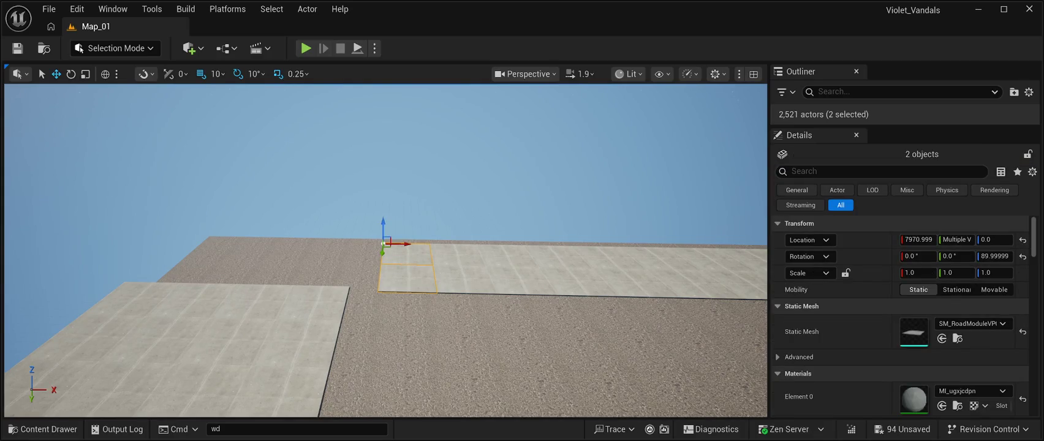
Step: Move the two small tiles to the outer corner, then Ctrl+D copies along X into the notch
{"action": "mouse_move", "coordinate": [409, 243]}
{"action": "left_mouse_down"}
{"action": "mouse_move", "coordinate": [357, 243]}
{"action": "mouse_move", "coordinate": [372, 307]}
{"action": "mouse_move", "coordinate": [398, 301]}
{"action": "left_mouse_up"}
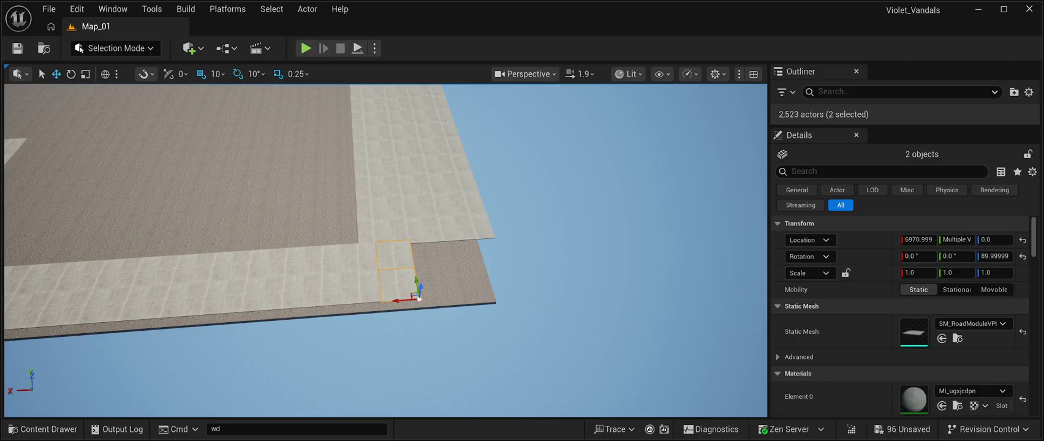
{"action": "left_click_drag", "start_coordinate": [418, 299], "coordinate": [436, 302]}
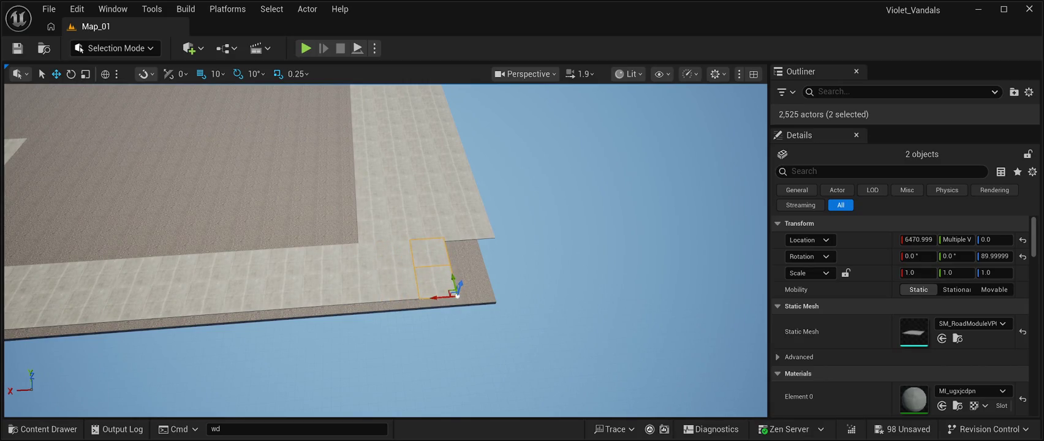
{"action": "key", "text": "ctrl+d"}
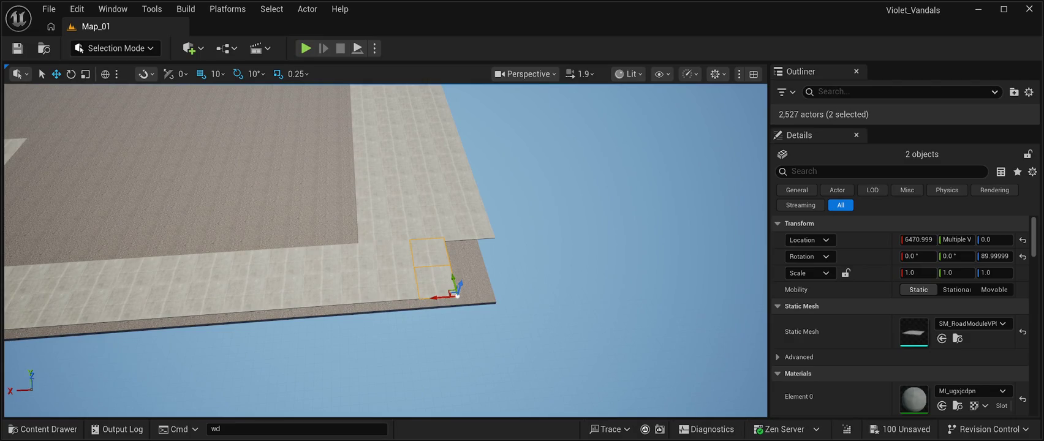
{"action": "left_click_drag", "start_coordinate": [434, 297], "coordinate": [477, 294]}
{"action": "left_click", "coordinate": [477, 294]}
Step: Nudge tile SM_RoadModuleVP8x_29 along Y so it ends at -54840
{"action": "left_click", "coordinate": [533, 279]}
{"action": "left_click", "coordinate": [573, 279]}
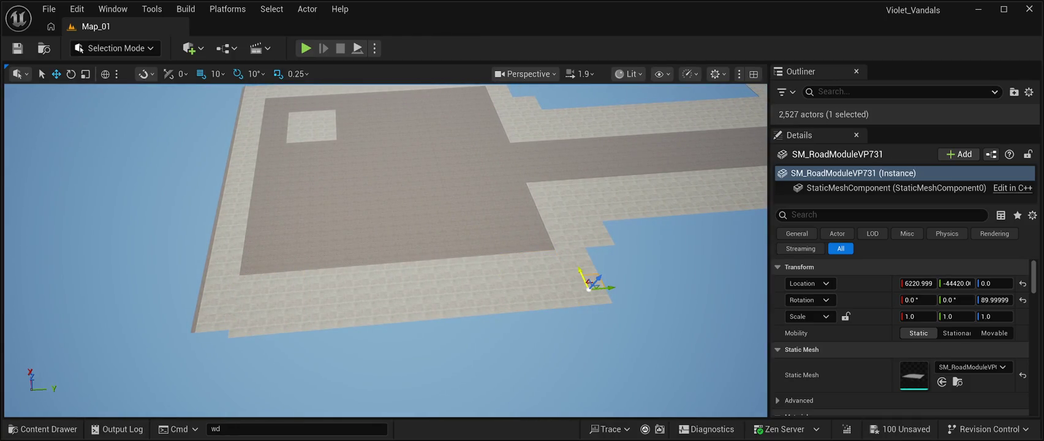
{"action": "left_click", "coordinate": [600, 300]}
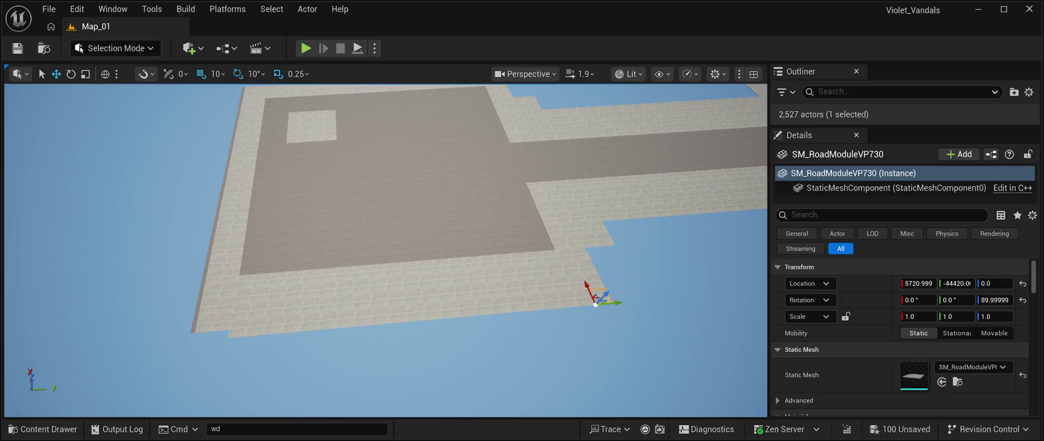
{"action": "left_click", "coordinate": [581, 294], "text": "ctrl"}
{"action": "left_click", "coordinate": [573, 279], "text": "ctrl"}
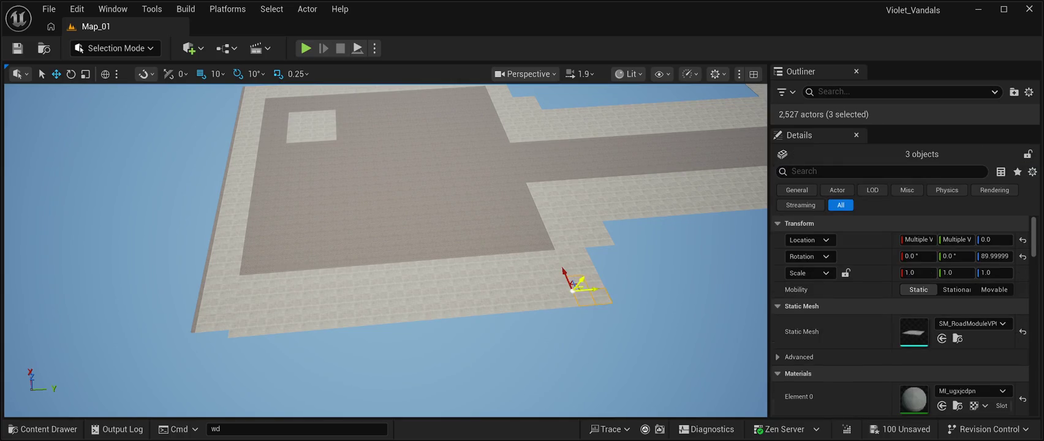
{"action": "left_click", "coordinate": [589, 288], "text": "ctrl"}
{"action": "left_click", "coordinate": [221, 318]}
{"action": "left_click_drag", "start_coordinate": [429, 276], "coordinate": [366, 185]}
{"action": "left_click_drag", "start_coordinate": [397, 249], "coordinate": [409, 248]}
{"action": "mouse_move", "coordinate": [428, 306]}
{"action": "left_mouse_down"}
{"action": "mouse_move", "coordinate": [466, 282]}
{"action": "mouse_move", "coordinate": [438, 293]}
{"action": "left_mouse_up"}
Step: Shift the two small corner tiles, including SM_RoadModuleVP782, 10 units along X
{"action": "left_click", "coordinate": [423, 190]}
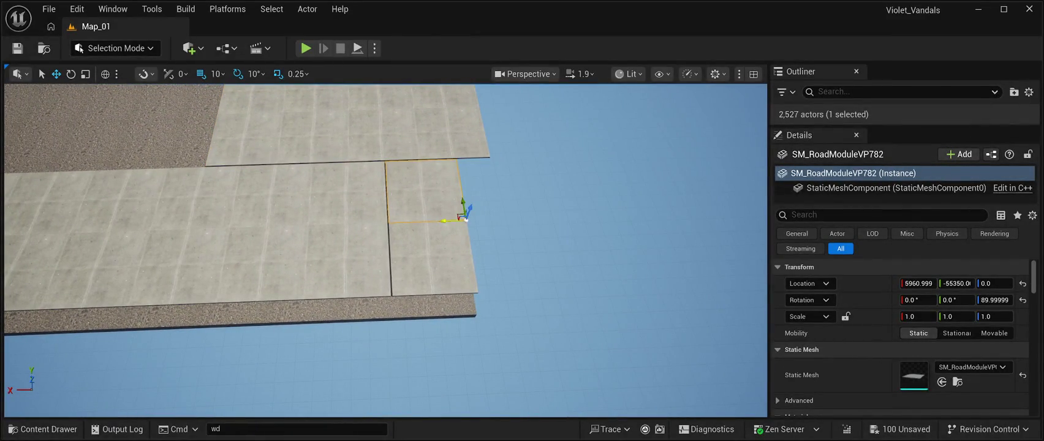
{"action": "left_click", "coordinate": [447, 263], "text": "ctrl"}
{"action": "mouse_move", "coordinate": [457, 294]}
{"action": "left_mouse_down"}
{"action": "mouse_move", "coordinate": [416, 275]}
{"action": "mouse_move", "coordinate": [404, 276]}
{"action": "mouse_move", "coordinate": [422, 279]}
{"action": "mouse_move", "coordinate": [404, 288]}
{"action": "left_mouse_up"}
{"action": "left_click", "coordinate": [389, 235]}
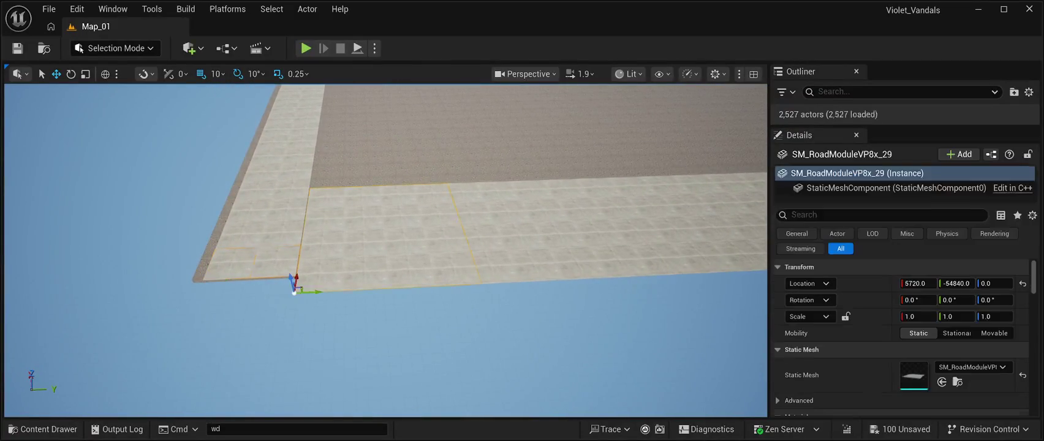
Step: Shift tiles _29, _28 and _27 along Y to -54850, -52840 and -50840
{"action": "mouse_move", "coordinate": [315, 292]}
{"action": "left_mouse_down"}
{"action": "mouse_move", "coordinate": [330, 264]}
{"action": "mouse_move", "coordinate": [204, 321]}
{"action": "left_mouse_up"}
{"action": "left_click", "coordinate": [345, 331]}
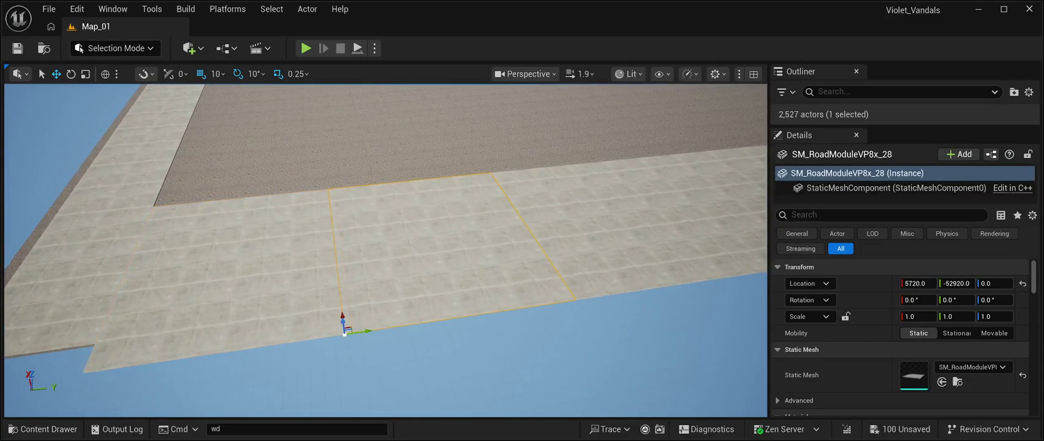
{"action": "left_click_drag", "start_coordinate": [344, 331], "coordinate": [357, 366]}
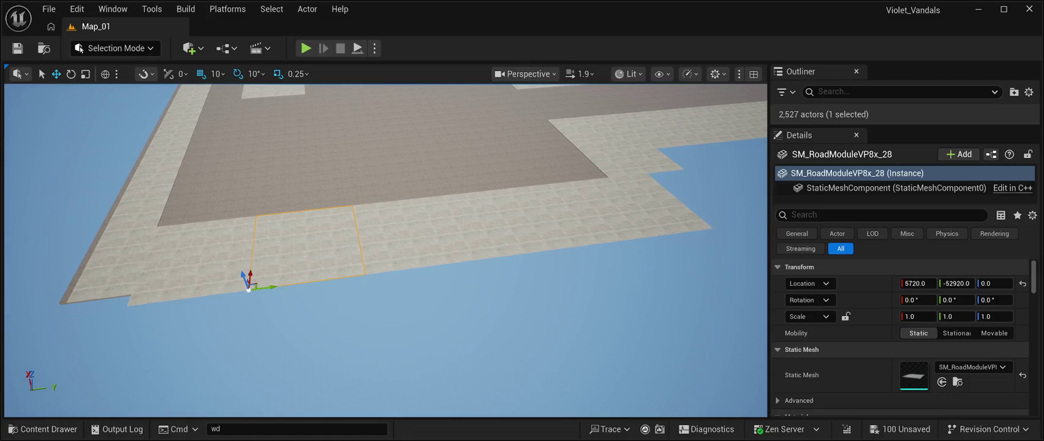
{"action": "left_click_drag", "start_coordinate": [275, 287], "coordinate": [278, 286]}
{"action": "left_click", "coordinate": [410, 233]}
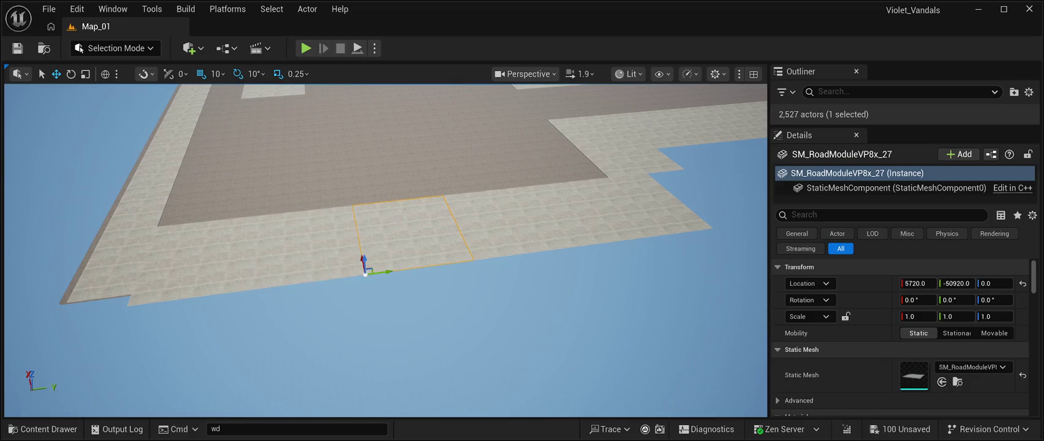
{"action": "left_click_drag", "start_coordinate": [383, 271], "coordinate": [394, 271]}
{"action": "mouse_move", "coordinate": [395, 318]}
{"action": "left_mouse_down"}
{"action": "mouse_move", "coordinate": [352, 285]}
{"action": "mouse_move", "coordinate": [338, 297]}
{"action": "mouse_move", "coordinate": [346, 282]}
{"action": "mouse_move", "coordinate": [337, 279]}
{"action": "mouse_move", "coordinate": [374, 276]}
{"action": "left_mouse_up"}
Step: Slide tile SM_RoadModuleVP8x_25 along Y to -46850, closing its gap
{"action": "left_click", "coordinate": [423, 227]}
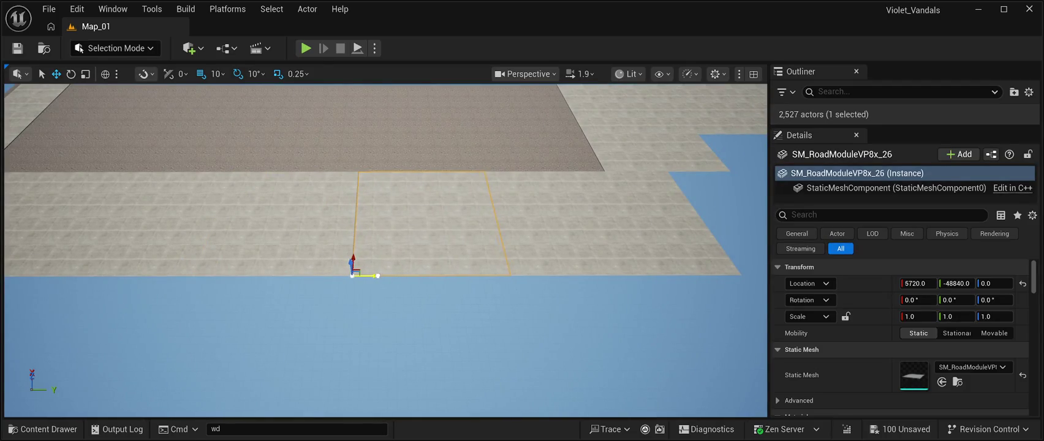
{"action": "key", "text": "Right"}
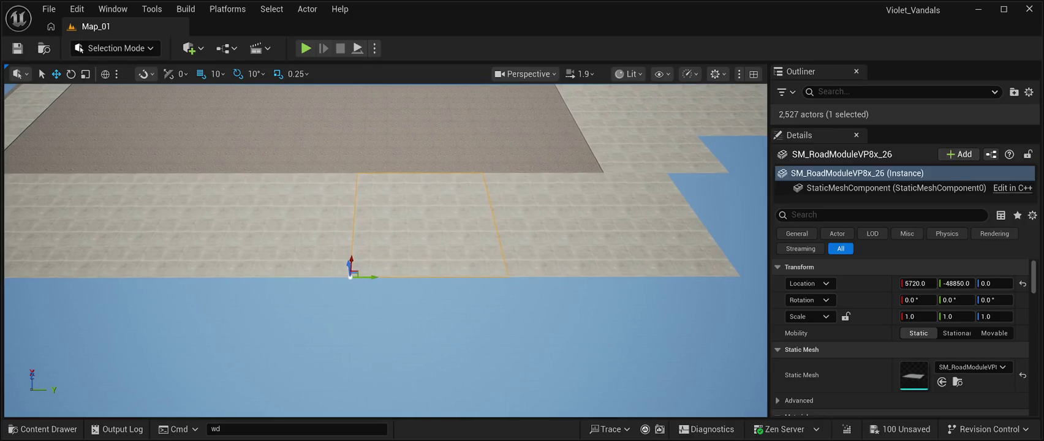
{"action": "left_click", "coordinate": [429, 227]}
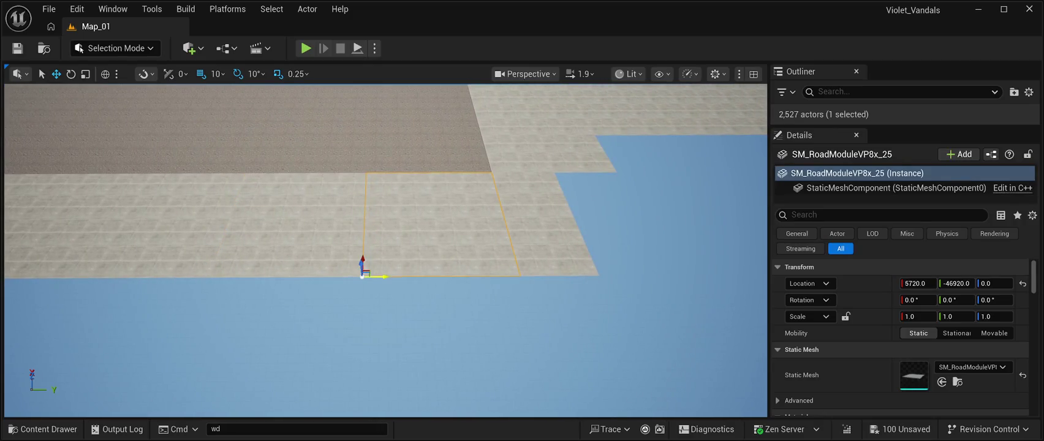
{"action": "left_click_drag", "start_coordinate": [362, 276], "coordinate": [366, 276]}
{"action": "key", "text": "Right"}
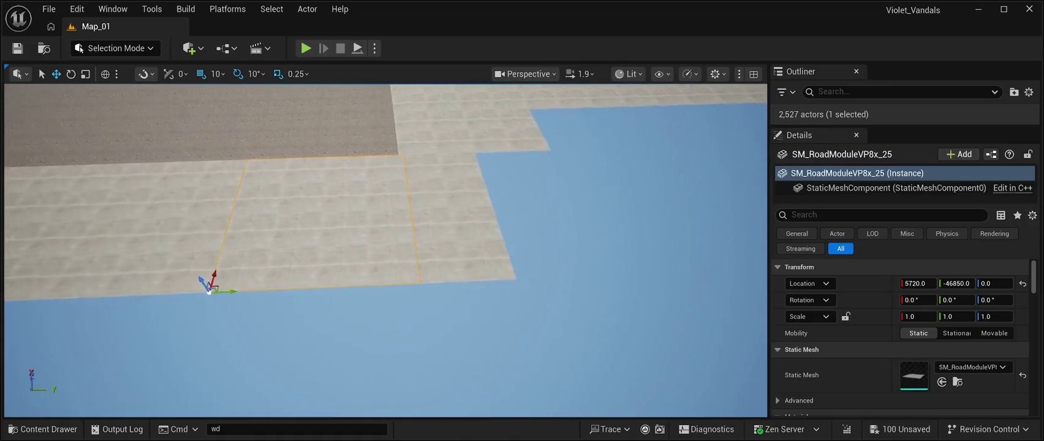
Step: Move the column of four sidewalk tiles along Y to butt against its neighbour
{"action": "left_click", "coordinate": [387, 283]}
{"action": "left_click", "coordinate": [409, 224], "text": "ctrl"}
{"action": "left_click", "coordinate": [408, 192], "text": "ctrl"}
{"action": "left_click", "coordinate": [398, 165], "text": "ctrl"}
{"action": "left_click_drag", "start_coordinate": [402, 177], "coordinate": [408, 178]}
Step: Shift the right-hand column of four sidewalk tiles along Y to close its gap
{"action": "left_click", "coordinate": [439, 281], "text": "ctrl"}
{"action": "left_click", "coordinate": [430, 241], "text": "ctrl"}
{"action": "left_click", "coordinate": [425, 206], "text": "ctrl"}
{"action": "left_click", "coordinate": [422, 177], "text": "ctrl"}
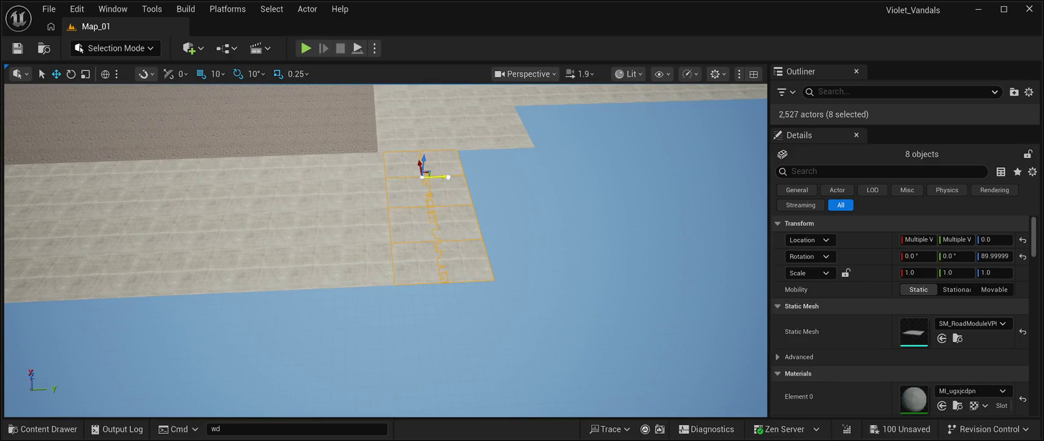
{"action": "left_click", "coordinate": [445, 190]}
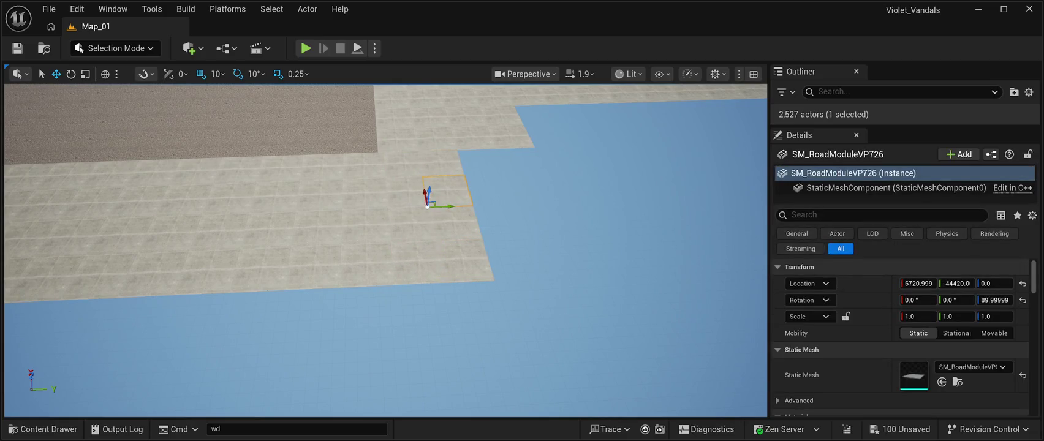
{"action": "left_click", "coordinate": [432, 239], "text": "ctrl"}
{"action": "left_click", "coordinate": [439, 281], "text": "ctrl"}
{"action": "left_click", "coordinate": [420, 176], "text": "ctrl"}
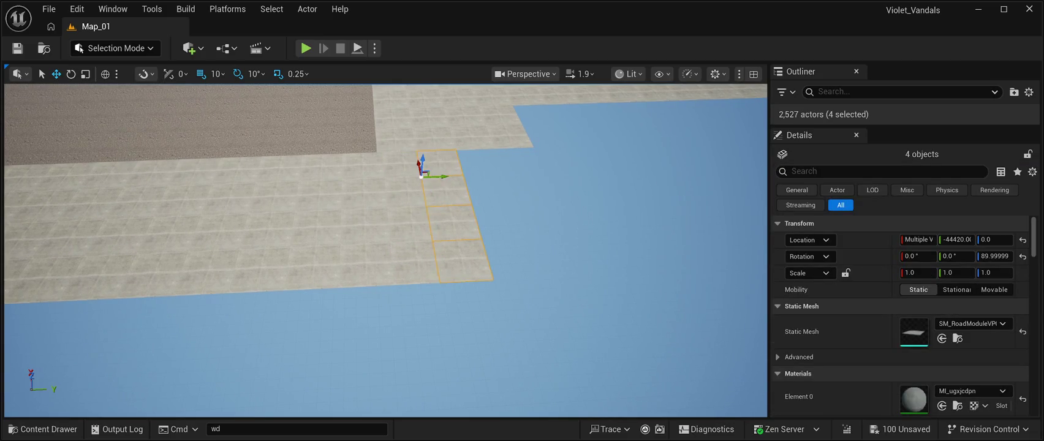
{"action": "left_click_drag", "start_coordinate": [421, 176], "coordinate": [454, 178]}
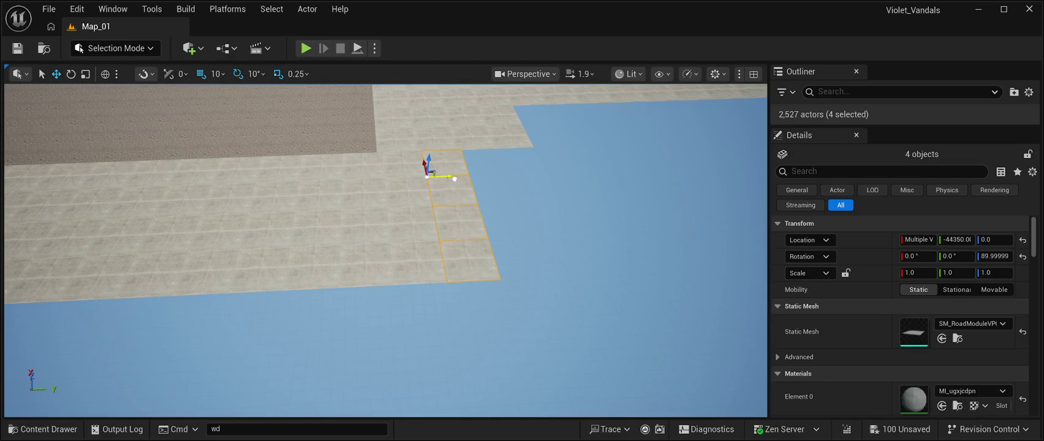
Step: Delete the stray small tile SM_RoadModuleVP8x_35 from the road, leaving 2,526 actors
{"action": "left_click", "coordinate": [551, 276]}
{"action": "left_click_drag", "start_coordinate": [551, 275], "coordinate": [527, 245]}
{"action": "key", "text": "a"}
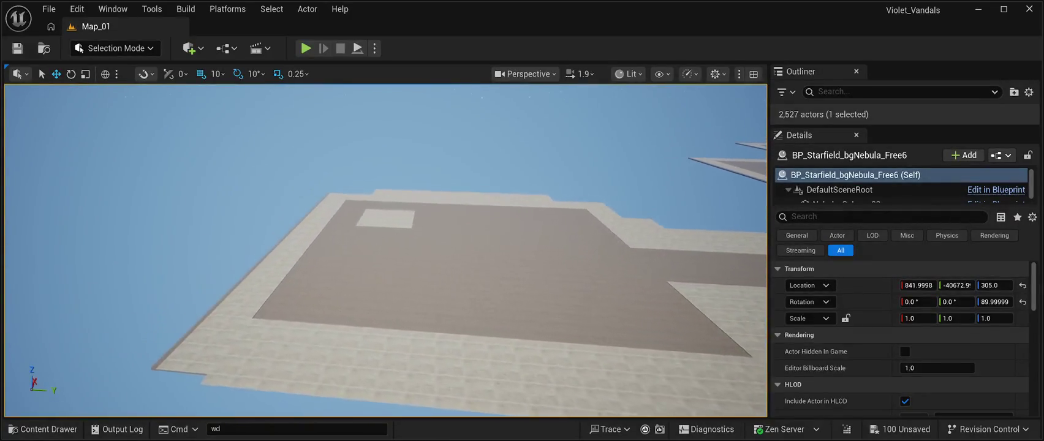
{"action": "left_click", "coordinate": [405, 216]}
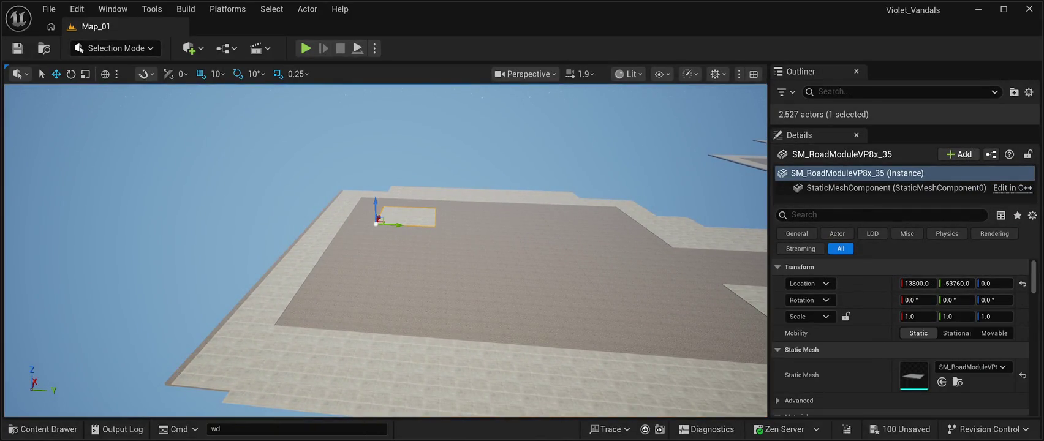
{"action": "key", "text": "Delete"}
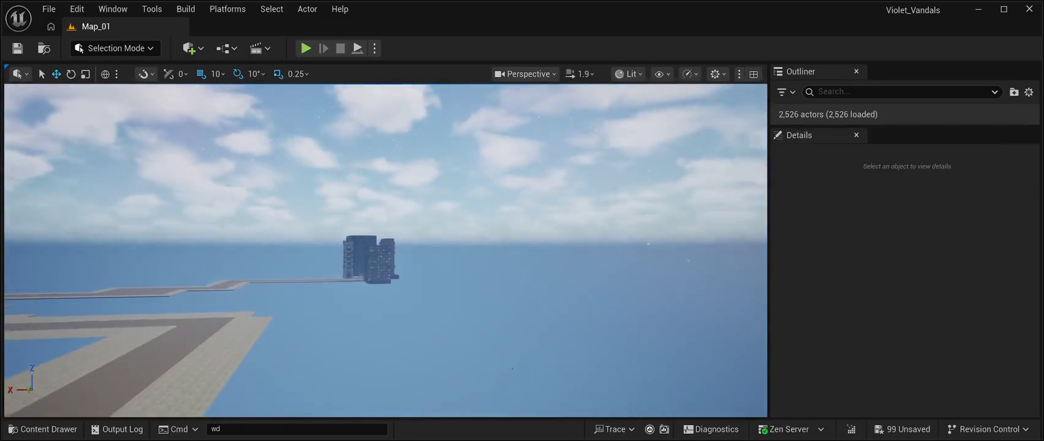
{"action": "left_click_drag", "start_coordinate": [385, 245], "coordinate": [391, 310]}
Step: Save Map_01 with Ctrl+S
{"action": "key", "text": "ctrl+s"}
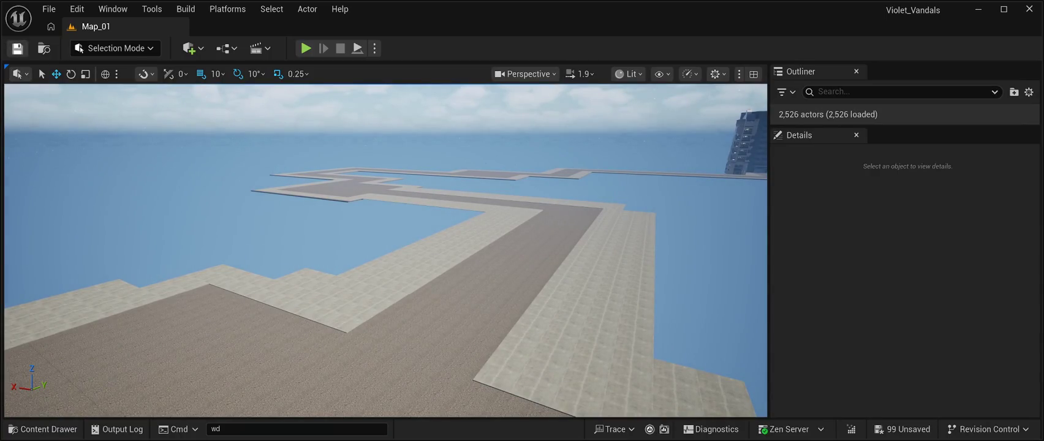
{"action": "mouse_move", "coordinate": [392, 310]}
{"action": "left_mouse_down"}
{"action": "mouse_move", "coordinate": [392, 361]}
{"action": "mouse_move", "coordinate": [383, 257]}
{"action": "mouse_move", "coordinate": [379, 273]}
{"action": "mouse_move", "coordinate": [358, 272]}
{"action": "left_mouse_up"}
{"action": "scroll", "coordinate": [392, 251], "scroll_direction": "up", "scroll_amount": 3}
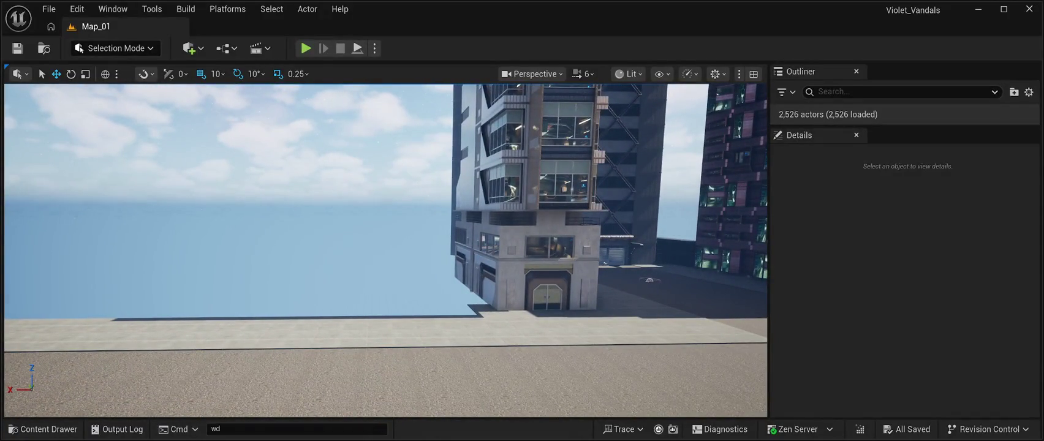
{"action": "left_click", "coordinate": [43, 428]}
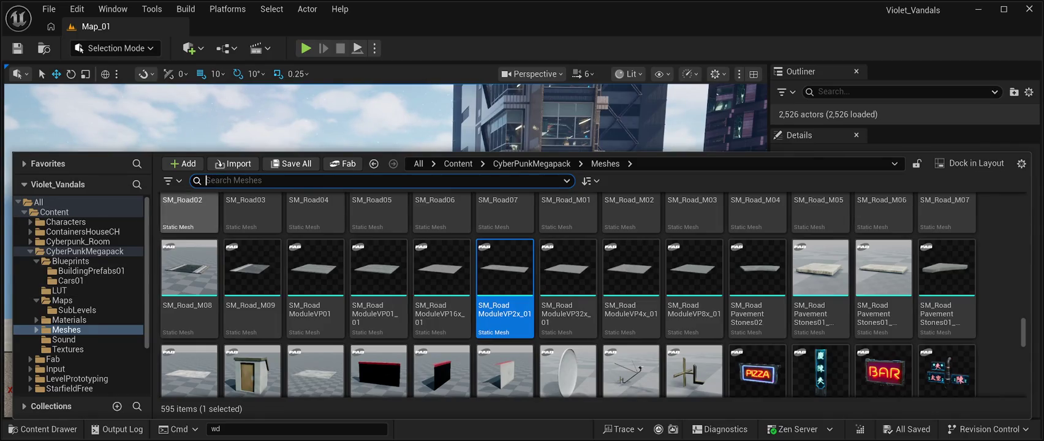
{"action": "left_click", "coordinate": [551, 123]}
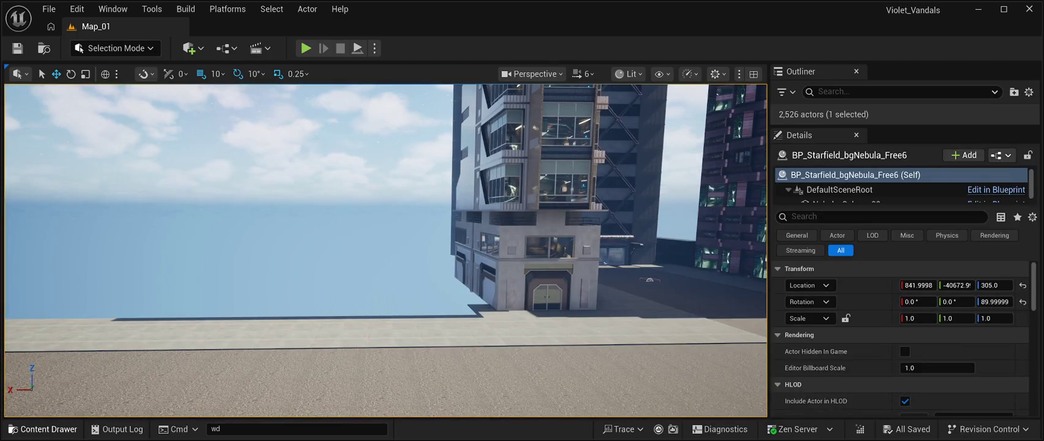
{"action": "left_click", "coordinate": [42, 428]}
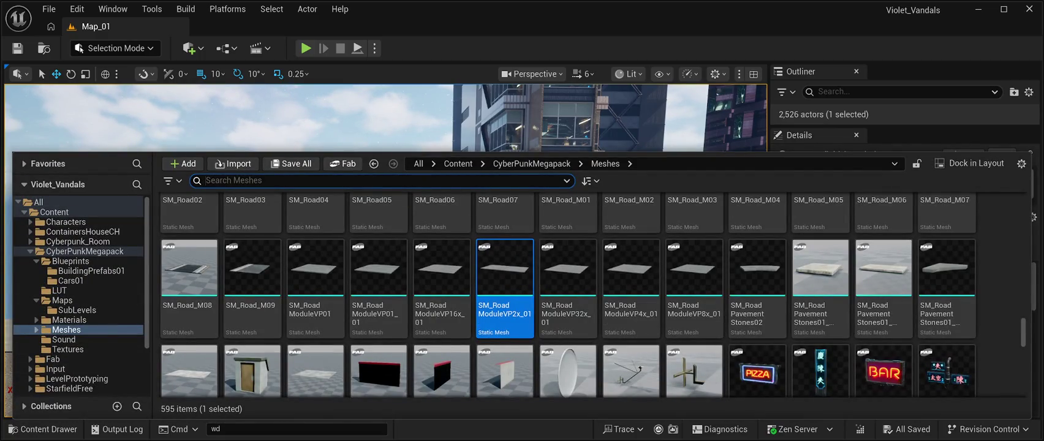
{"action": "key", "text": "ctrl+space"}
{"action": "key", "text": "w"}
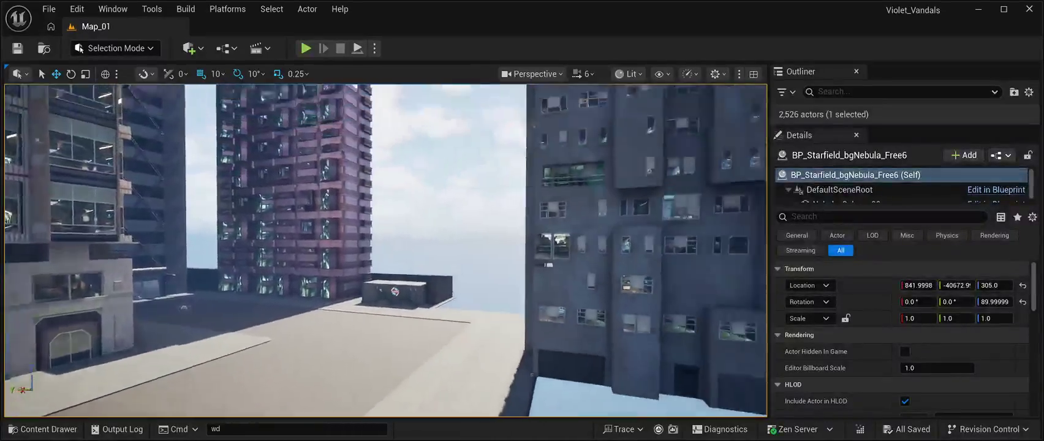
{"action": "key", "text": "s"}
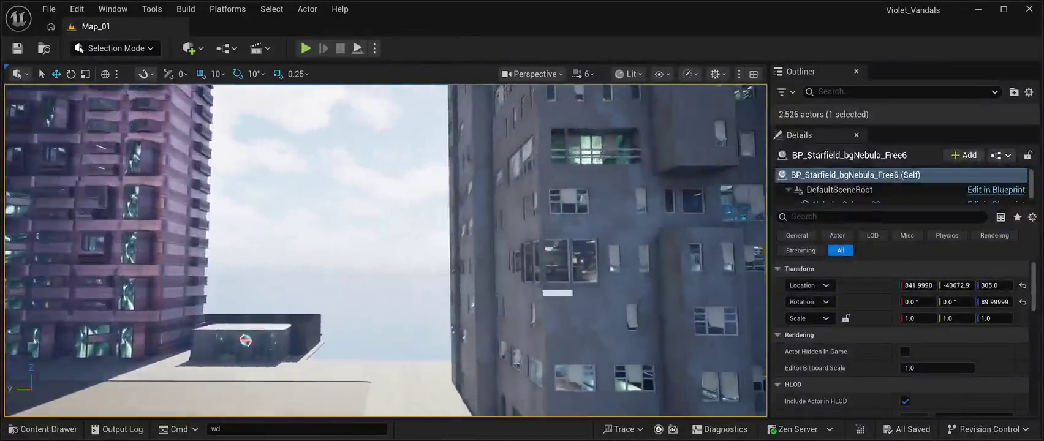
{"action": "key", "text": "d"}
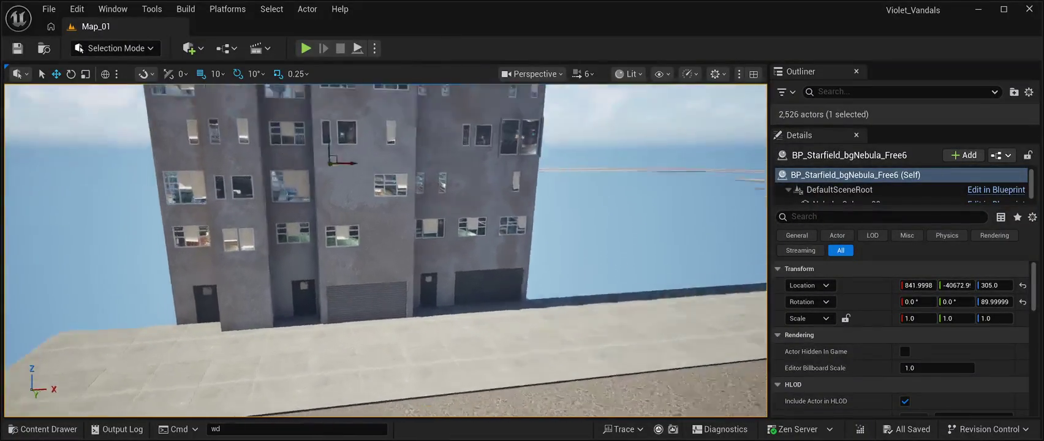
{"action": "key", "text": "s"}
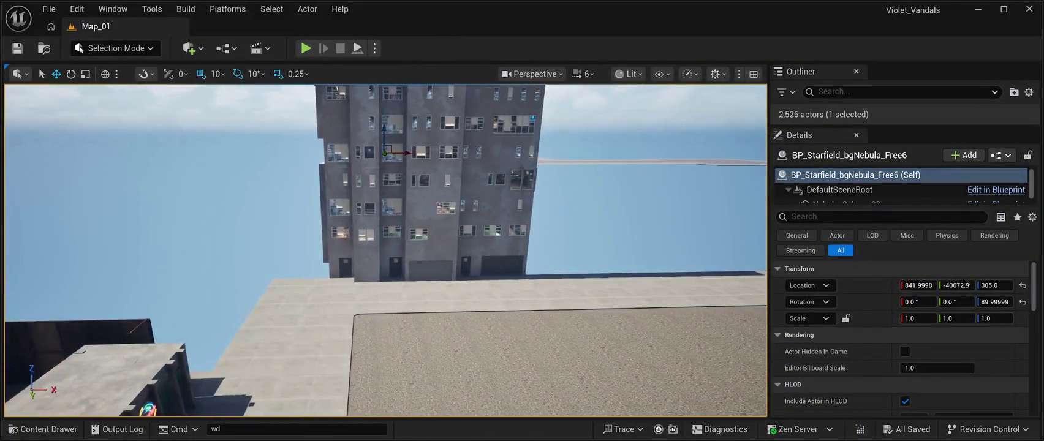
Step: Move BP_Slumbuilding11 along X to 396, save Map_01, and open the Content Drawer
{"action": "left_click", "coordinate": [336, 88]}
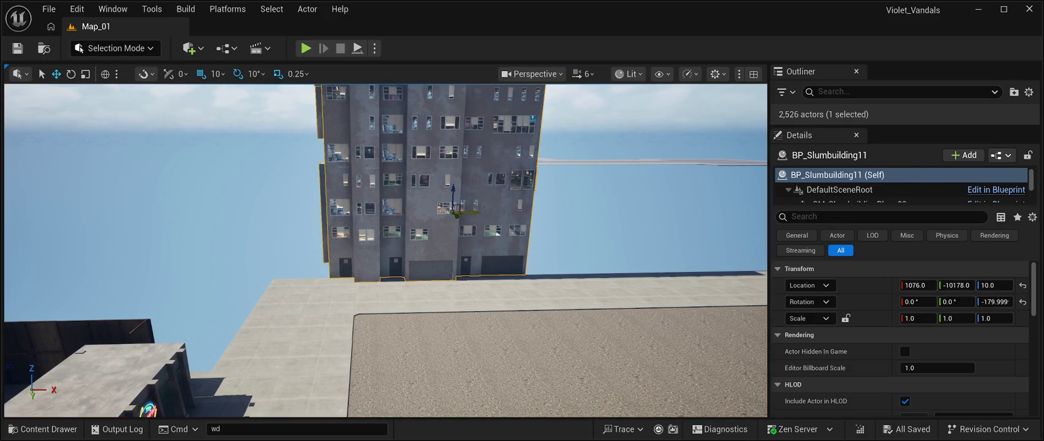
{"action": "mouse_move", "coordinate": [472, 211]}
{"action": "left_mouse_down"}
{"action": "mouse_move", "coordinate": [431, 214]}
{"action": "mouse_move", "coordinate": [450, 215]}
{"action": "left_mouse_up"}
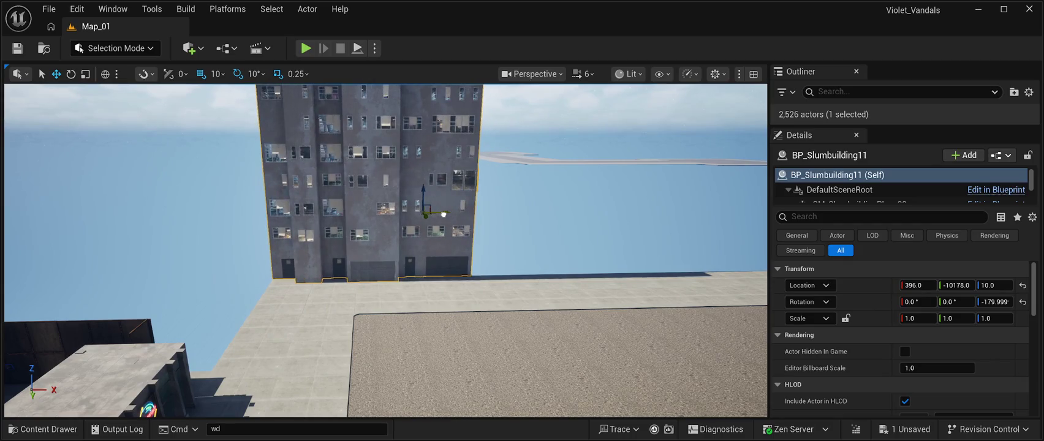
{"action": "key", "text": "f"}
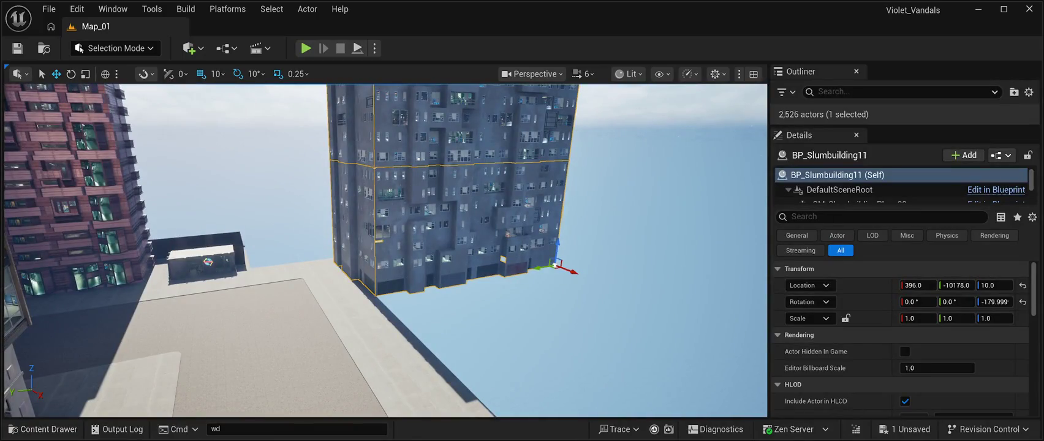
{"action": "key", "text": "ctrl+s"}
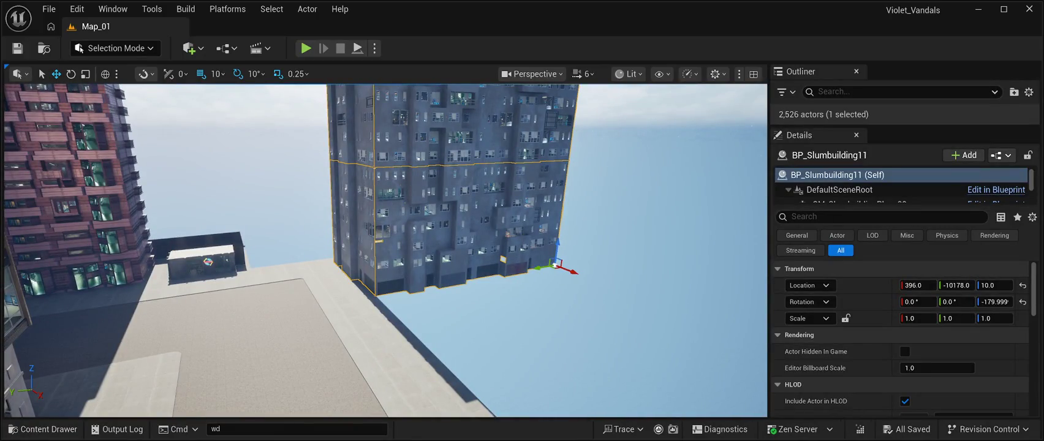
{"action": "key", "text": "ctrl+space"}
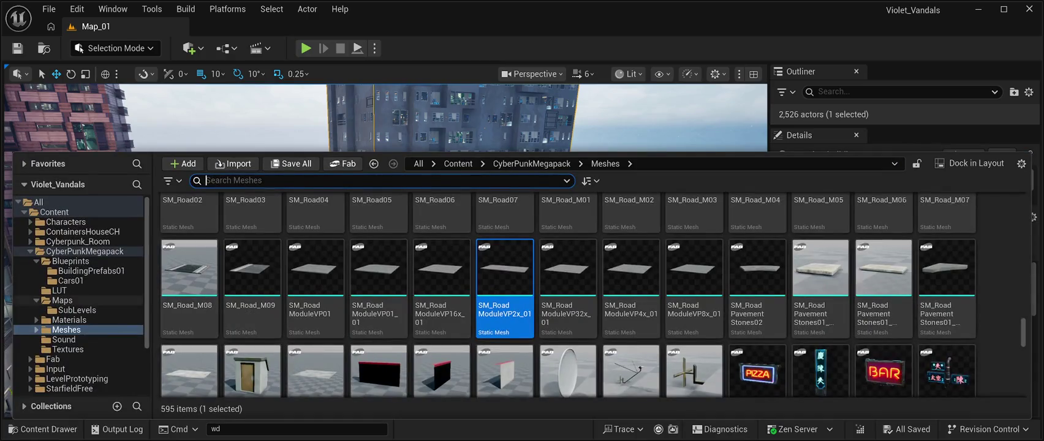
Step: Browse to CyberPunkMegapack and open its Blueprints folder in the Content Drawer
{"action": "left_click", "coordinate": [84, 251]}
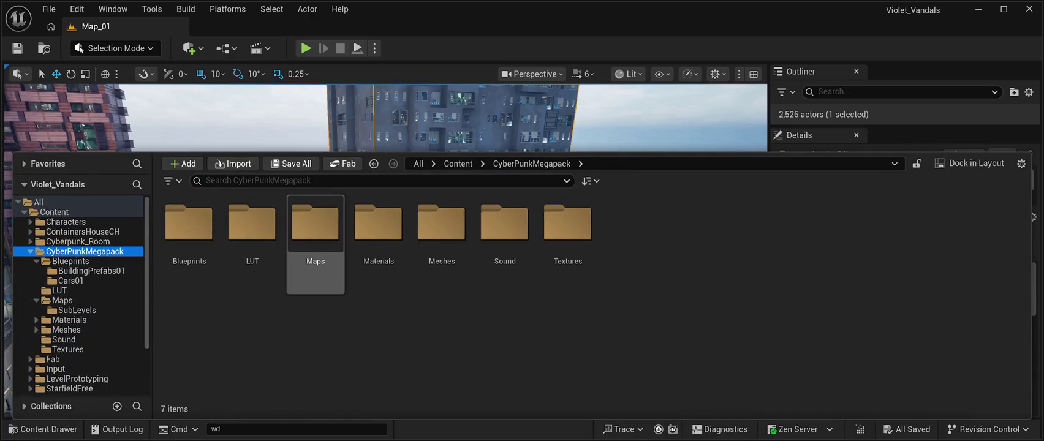
{"action": "double_click", "coordinate": [189, 223]}
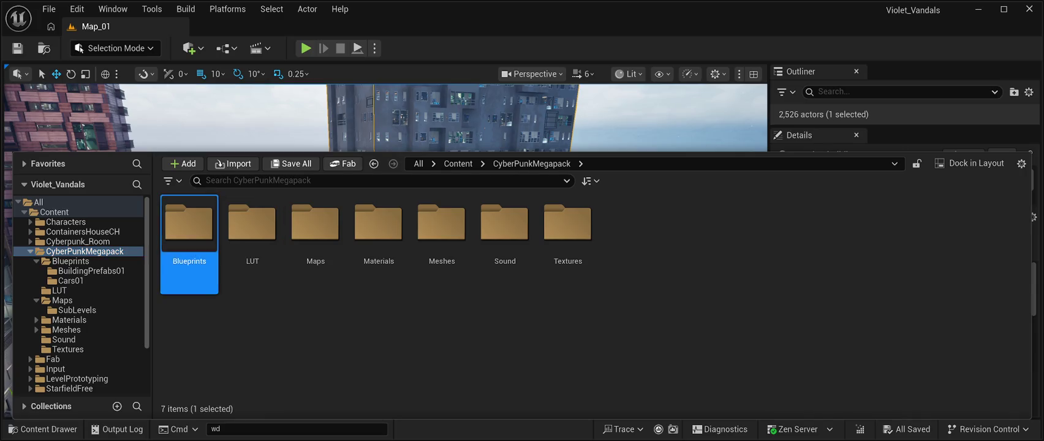
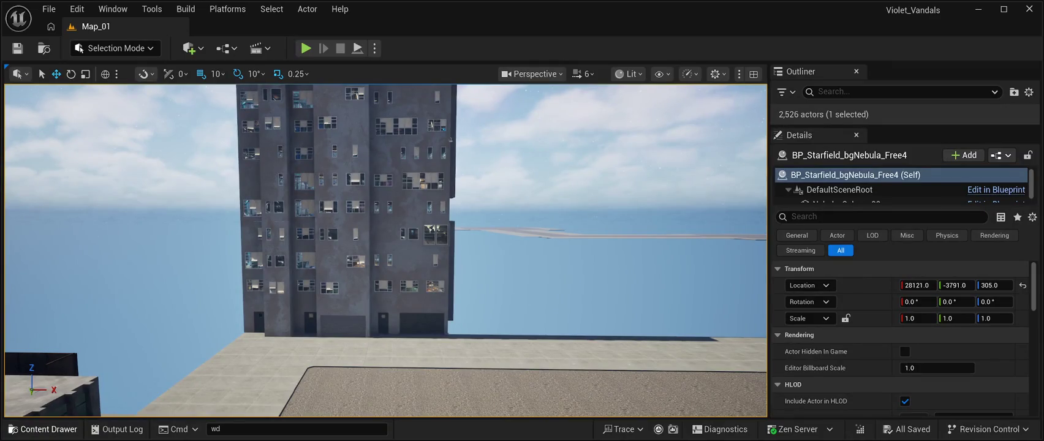
Step: Browse the content drawer from Building Prefabs01 back to the CyberPunkMegapack Blueprints folder
{"action": "left_click", "coordinate": [43, 428]}
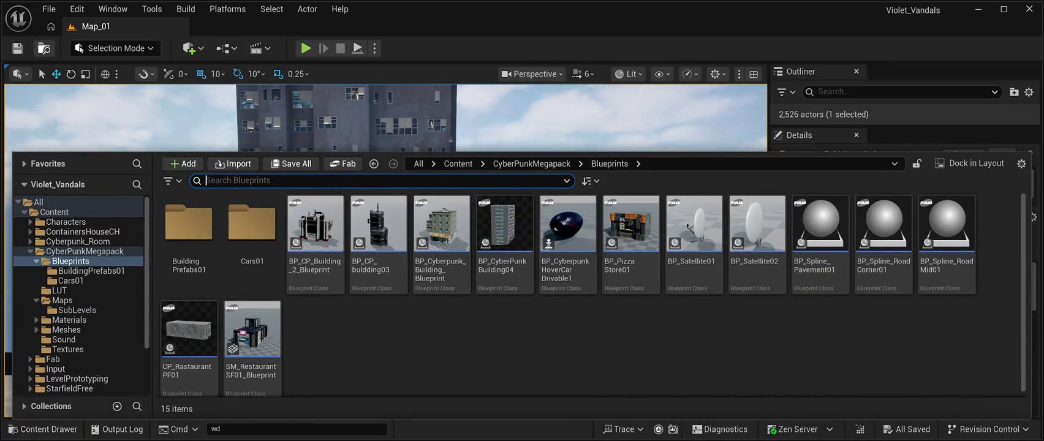
{"action": "key", "text": "ctrl+space"}
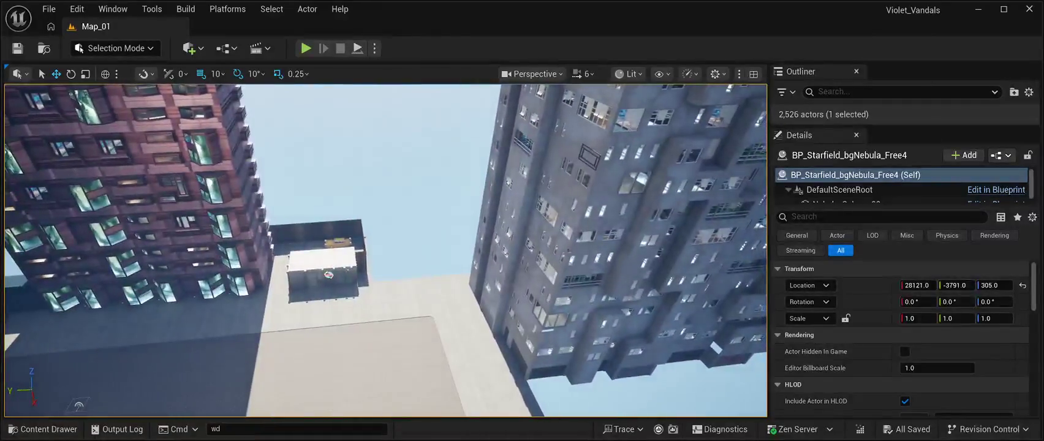
{"action": "key", "text": "ctrl+space"}
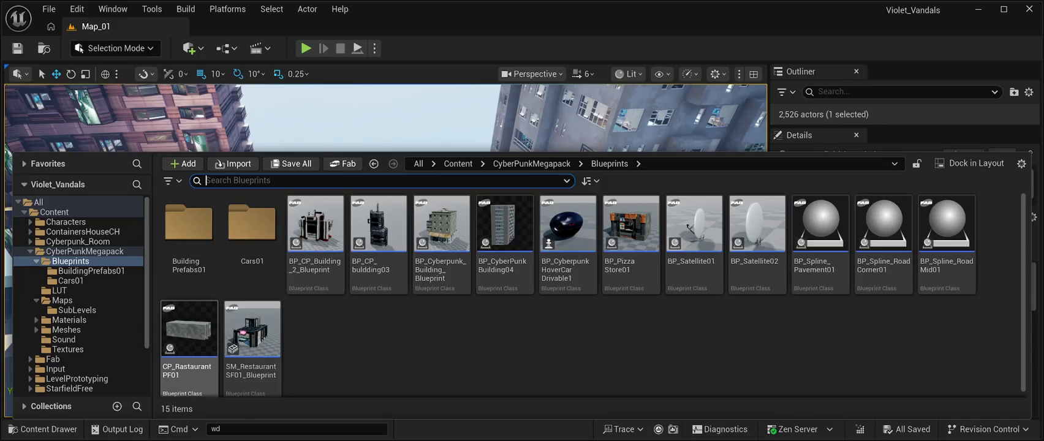
{"action": "double_click", "coordinate": [188, 236]}
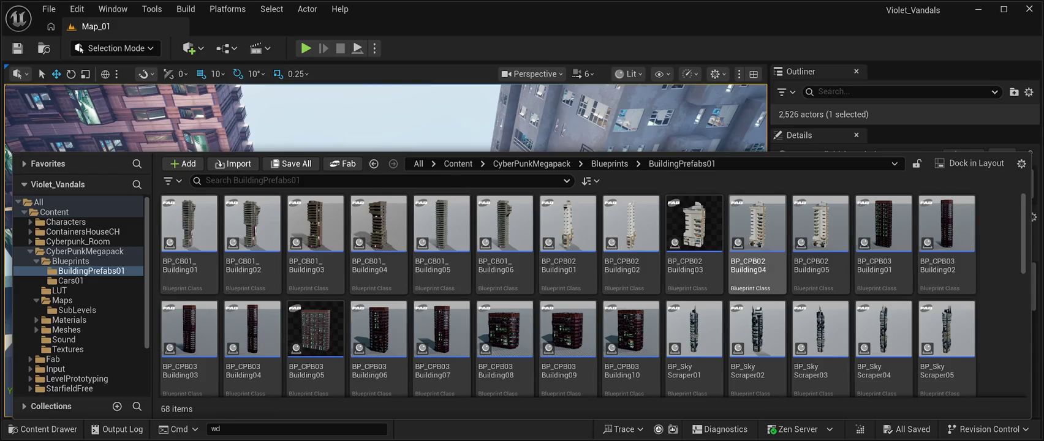
{"action": "key", "text": "ctrl+space"}
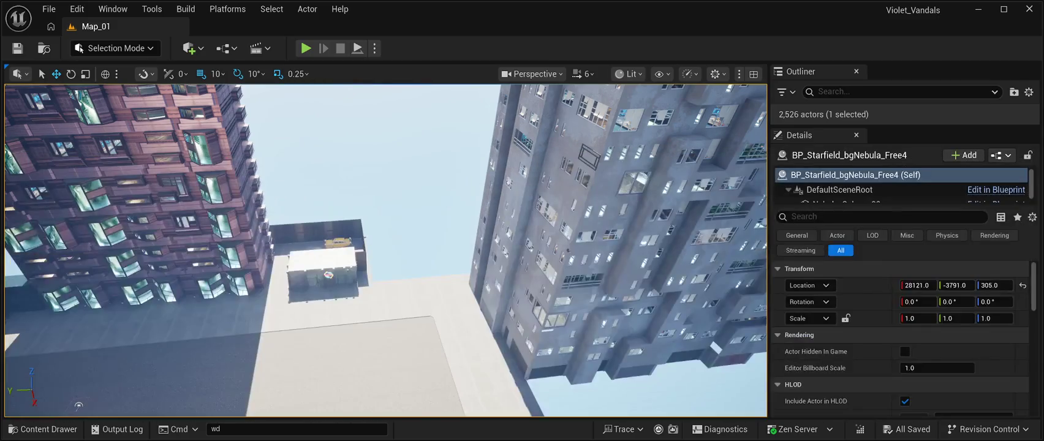
{"action": "left_click", "coordinate": [43, 429]}
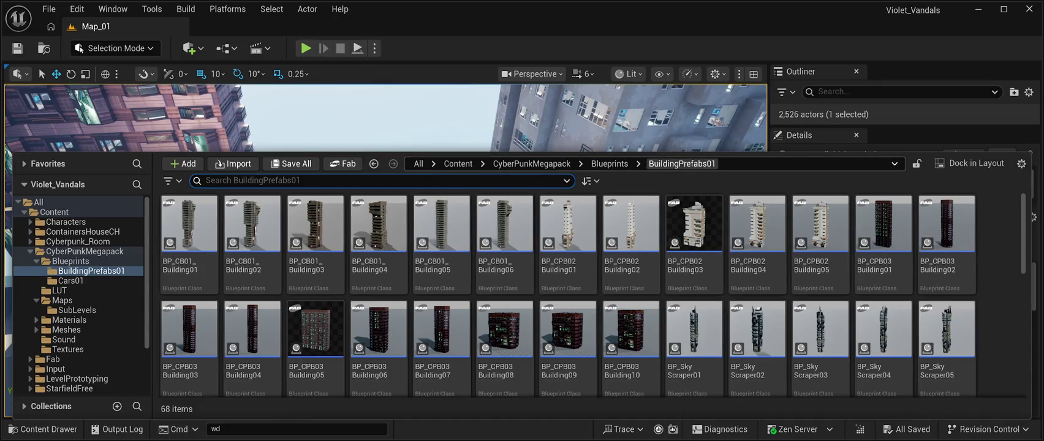
{"action": "left_click", "coordinate": [609, 163]}
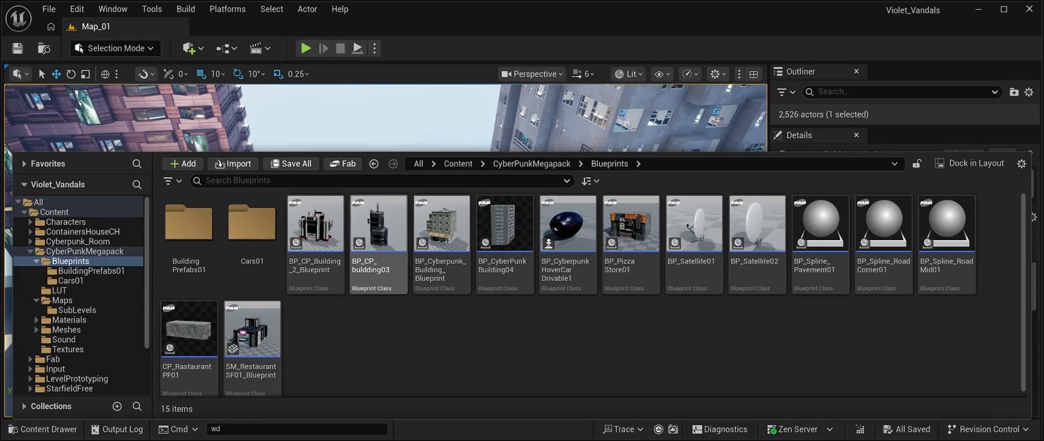
{"action": "key", "text": "ctrl+space"}
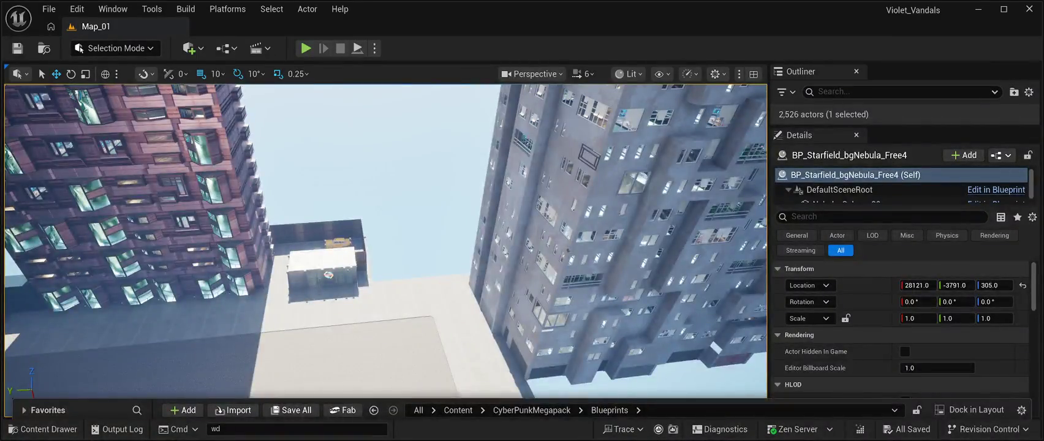
Step: Place a BP_CP_bulding03 tower in the level and move it along Y
{"action": "left_click_drag", "start_coordinate": [184, 367], "coordinate": [153, 202]}
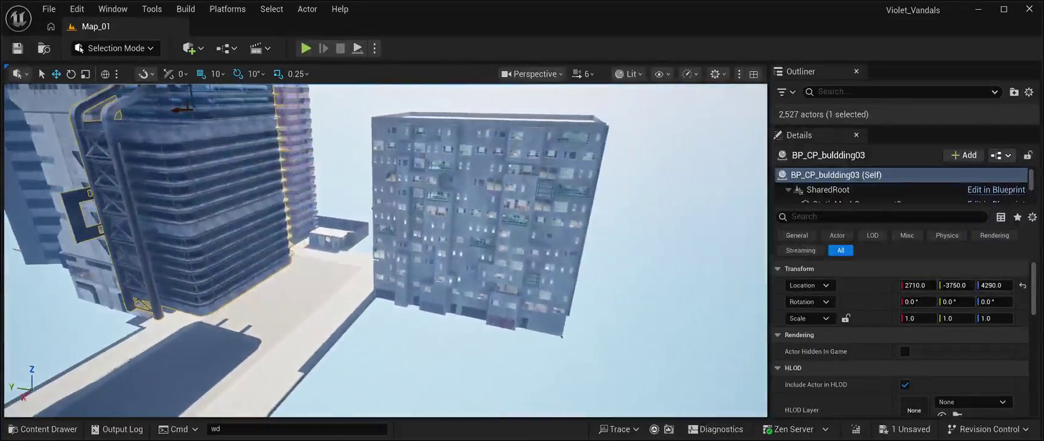
{"action": "mouse_move", "coordinate": [386, 251]}
{"action": "left_mouse_down"}
{"action": "mouse_move", "coordinate": [404, 214]}
{"action": "mouse_move", "coordinate": [380, 248]}
{"action": "mouse_move", "coordinate": [361, 251]}
{"action": "left_mouse_up"}
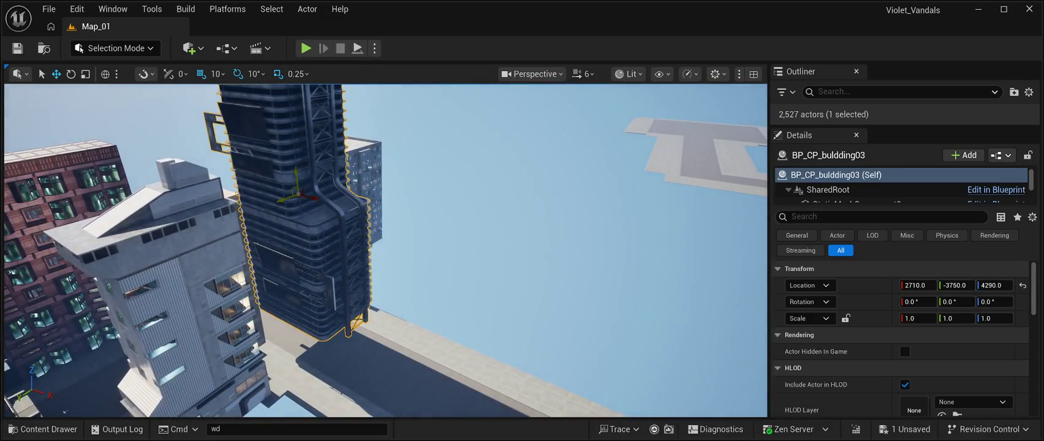
{"action": "left_click_drag", "start_coordinate": [286, 226], "coordinate": [361, 198]}
{"action": "mouse_move", "coordinate": [392, 245]}
{"action": "left_mouse_down"}
{"action": "mouse_move", "coordinate": [392, 221]}
{"action": "mouse_move", "coordinate": [447, 220]}
{"action": "mouse_move", "coordinate": [367, 220]}
{"action": "mouse_move", "coordinate": [395, 221]}
{"action": "left_mouse_up"}
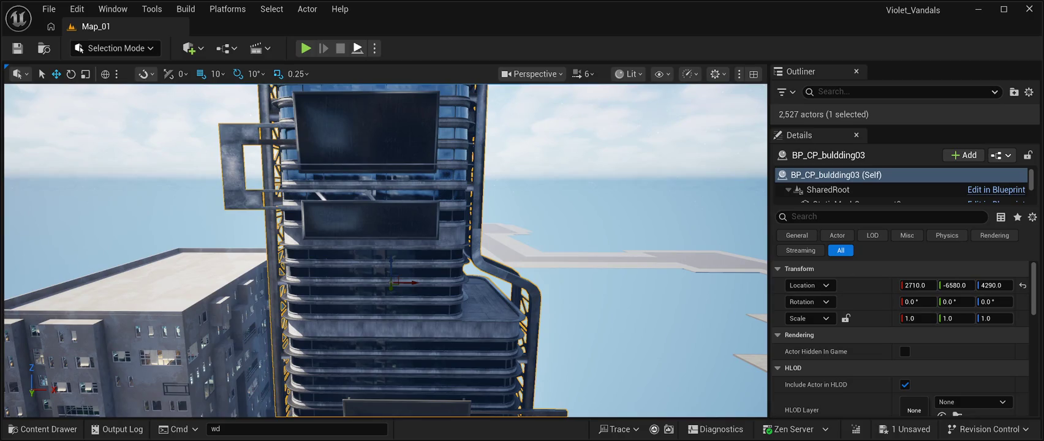
Step: Playtest the level with Alt+P, look around the tower, then stop
{"action": "key", "text": "alt+p"}
{"action": "mouse_move", "coordinate": [395, 220]}
{"action": "left_mouse_down"}
{"action": "mouse_move", "coordinate": [438, 221]}
{"action": "mouse_move", "coordinate": [438, 260]}
{"action": "mouse_move", "coordinate": [438, 229]}
{"action": "left_mouse_up"}
{"action": "left_click", "coordinate": [340, 48]}
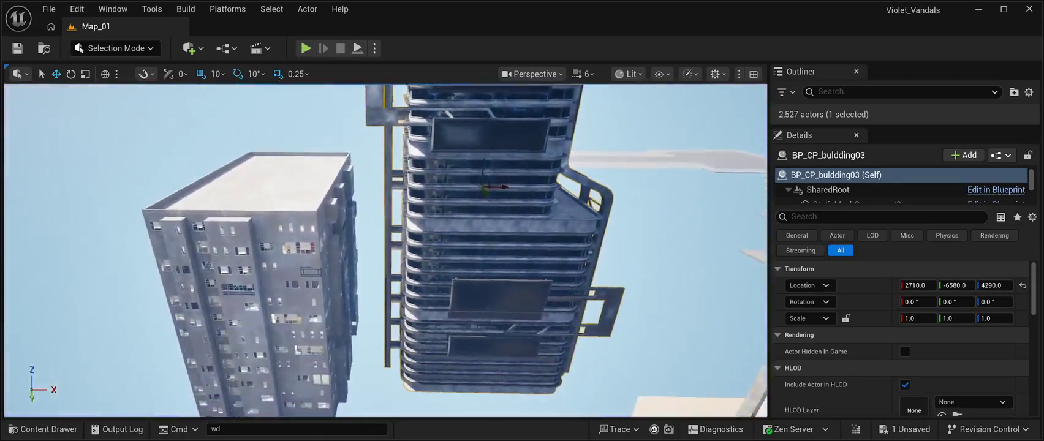
{"action": "mouse_move", "coordinate": [438, 230]}
{"action": "left_mouse_down"}
{"action": "mouse_move", "coordinate": [414, 248]}
{"action": "mouse_move", "coordinate": [354, 243]}
{"action": "left_mouse_up"}
Step: Reposition the tower along X and Y to 2590, -17520, 2700
{"action": "mouse_move", "coordinate": [435, 212]}
{"action": "left_mouse_down"}
{"action": "mouse_move", "coordinate": [358, 213]}
{"action": "mouse_move", "coordinate": [380, 233]}
{"action": "mouse_move", "coordinate": [359, 225]}
{"action": "left_mouse_up"}
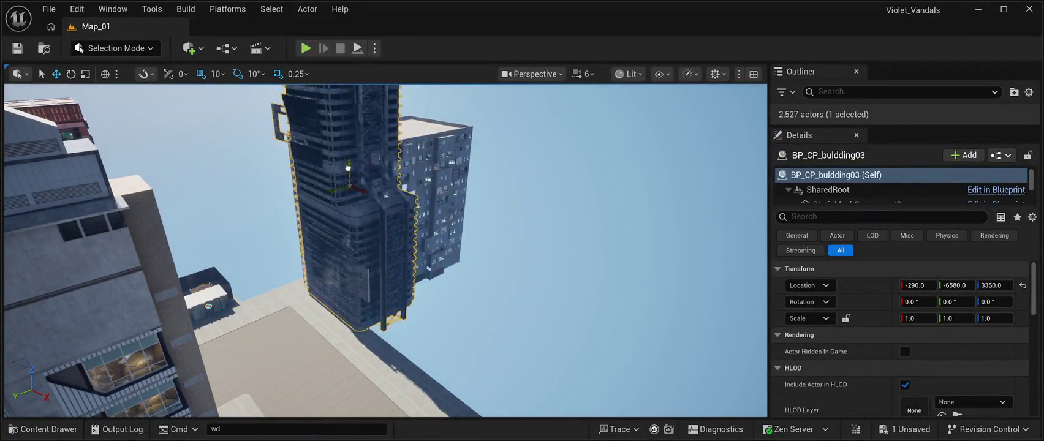
{"action": "left_click_drag", "start_coordinate": [358, 225], "coordinate": [331, 220]}
{"action": "mouse_move", "coordinate": [211, 224]}
{"action": "left_mouse_down"}
{"action": "mouse_move", "coordinate": [407, 215]}
{"action": "mouse_move", "coordinate": [382, 216]}
{"action": "left_mouse_up"}
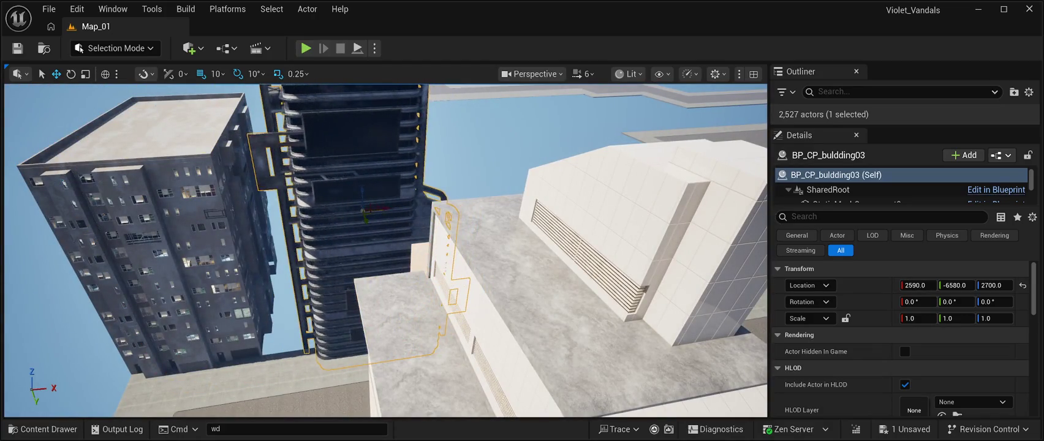
{"action": "key", "text": "f"}
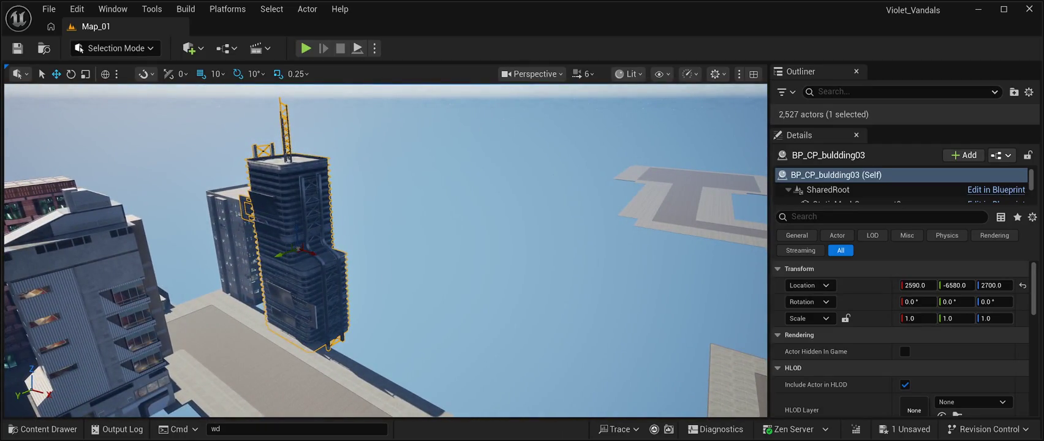
{"action": "left_click_drag", "start_coordinate": [297, 251], "coordinate": [465, 195]}
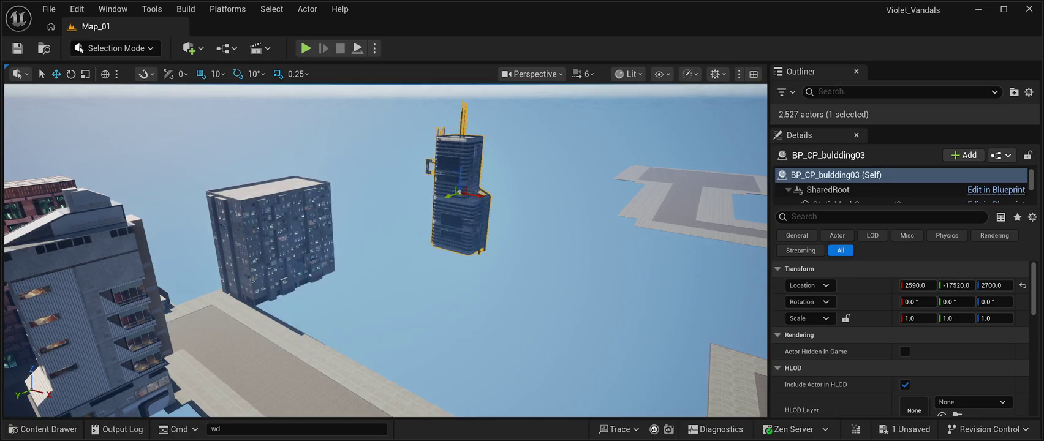
{"action": "key", "text": "ctrl+space"}
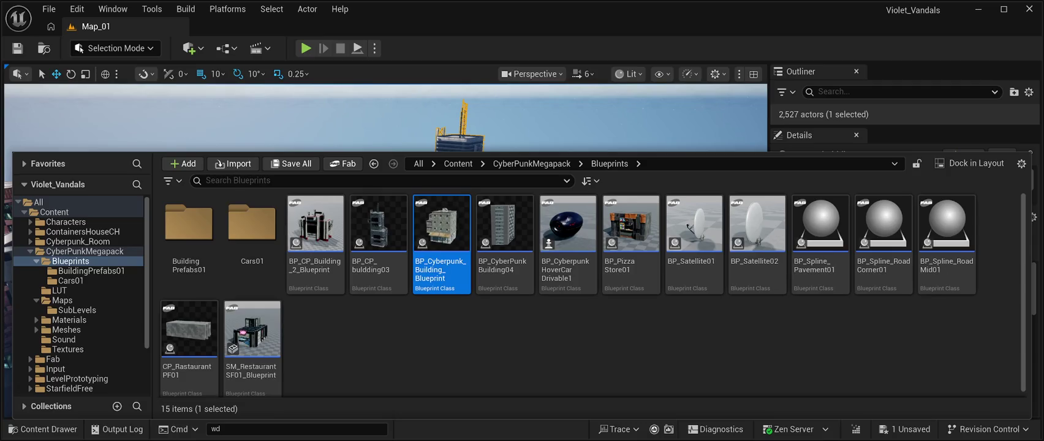
Step: Lower the new BP_Cyberpunk_Building_Blueprint onto the road at Z 900, Y -3240
{"action": "key", "text": "ctrl+space"}
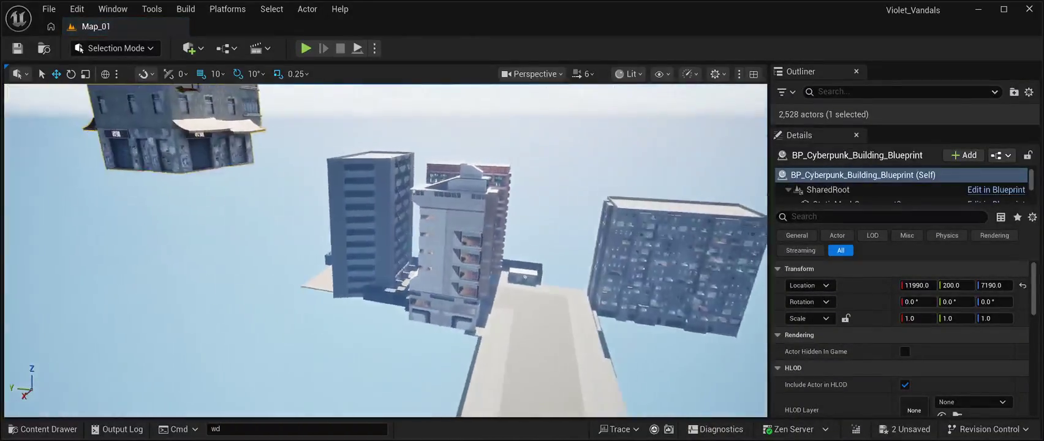
{"action": "key", "text": "f"}
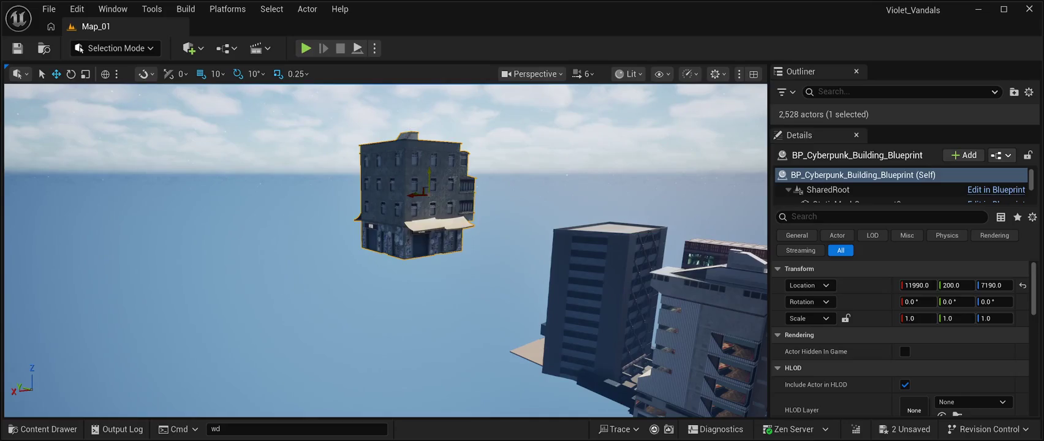
{"action": "key", "text": "End"}
{"action": "key", "text": "End"}
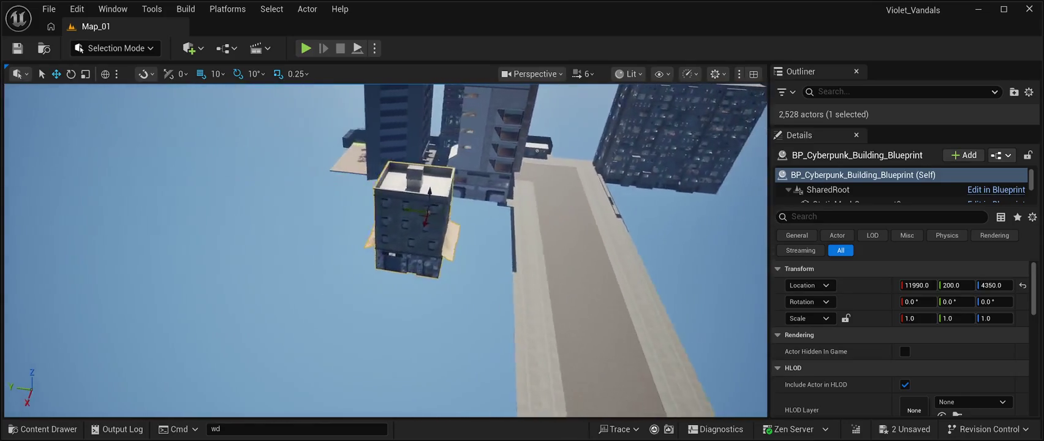
{"action": "key", "text": "End"}
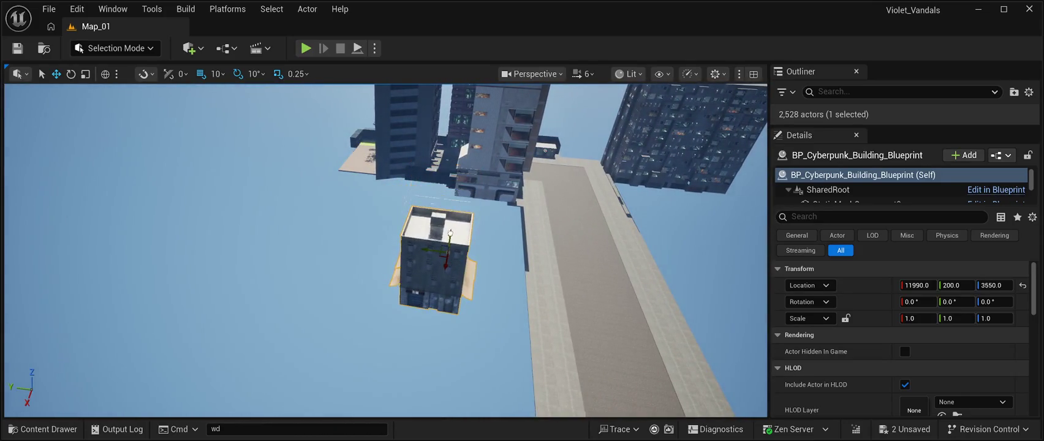
{"action": "left_click_drag", "start_coordinate": [431, 250], "coordinate": [502, 251]}
{"action": "left_click_drag", "start_coordinate": [431, 226], "coordinate": [452, 335]}
{"action": "key", "text": "f"}
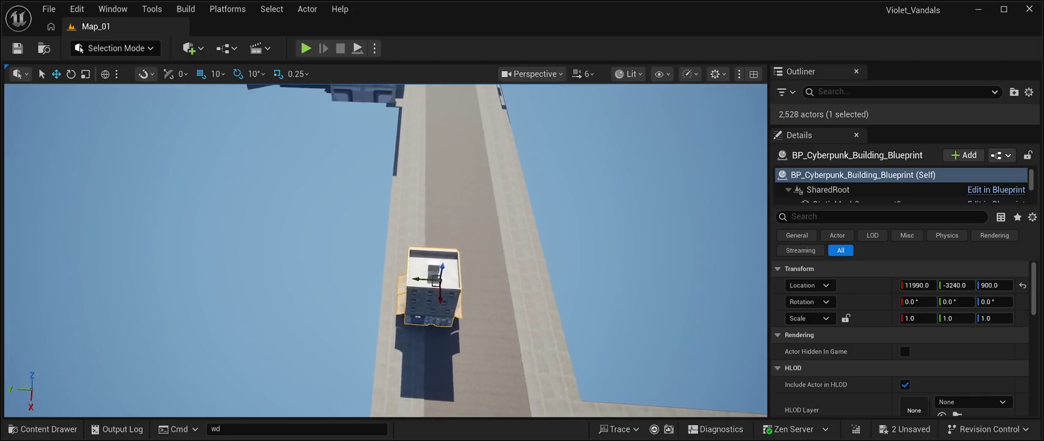
Step: Rotate the building 90 degrees and slide it along the road to Y -4420, X -1210
{"action": "key", "text": "e"}
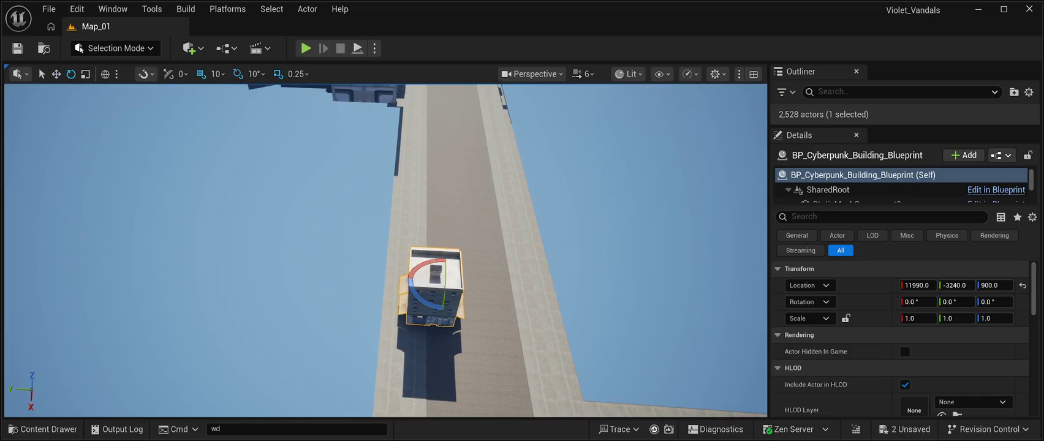
{"action": "mouse_move", "coordinate": [429, 307]}
{"action": "left_mouse_down"}
{"action": "mouse_move", "coordinate": [453, 305]}
{"action": "mouse_move", "coordinate": [472, 288]}
{"action": "left_mouse_up"}
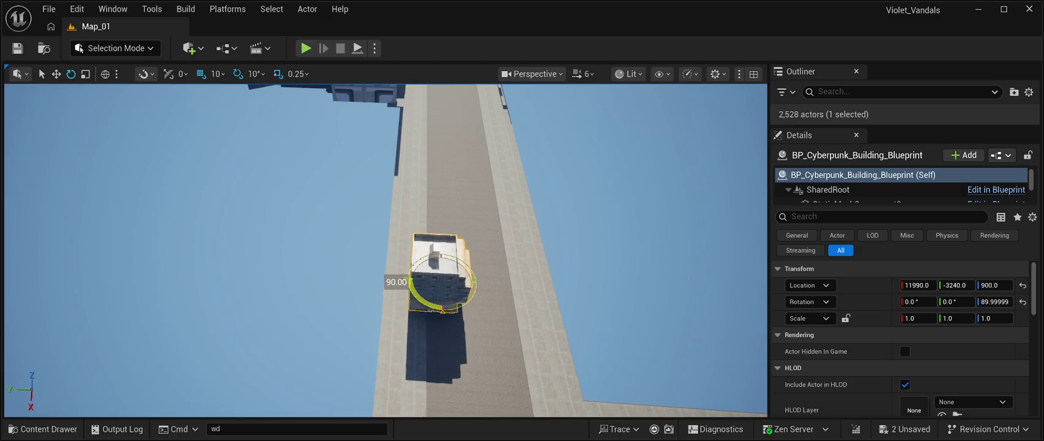
{"action": "key", "text": "w"}
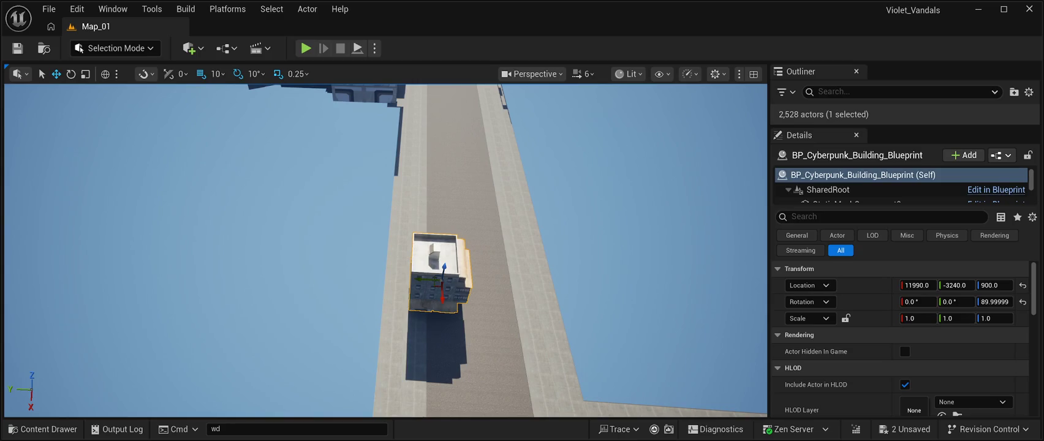
{"action": "mouse_move", "coordinate": [424, 277]}
{"action": "left_mouse_down"}
{"action": "mouse_move", "coordinate": [481, 287]}
{"action": "mouse_move", "coordinate": [442, 116]}
{"action": "left_mouse_up"}
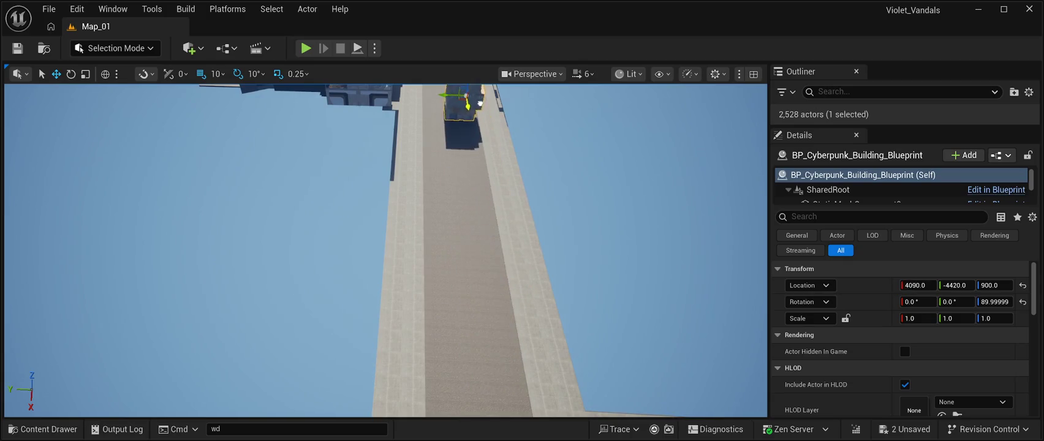
{"action": "key", "text": "f"}
{"action": "mouse_move", "coordinate": [502, 217]}
{"action": "left_mouse_down"}
{"action": "mouse_move", "coordinate": [481, 177]}
{"action": "mouse_move", "coordinate": [461, 172]}
{"action": "left_mouse_up"}
Step: Nudge the building to Y -4730 and Z 740, then save the level
{"action": "key", "text": "w"}
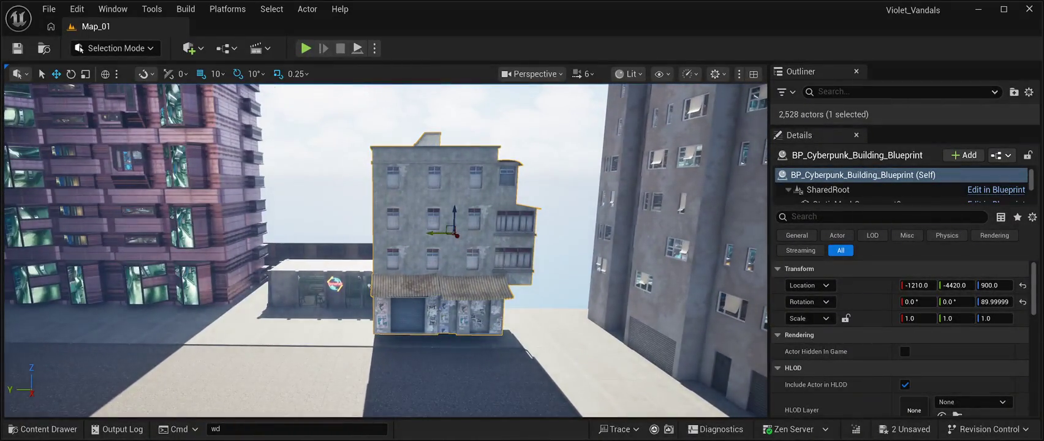
{"action": "left_click_drag", "start_coordinate": [427, 232], "coordinate": [491, 226]}
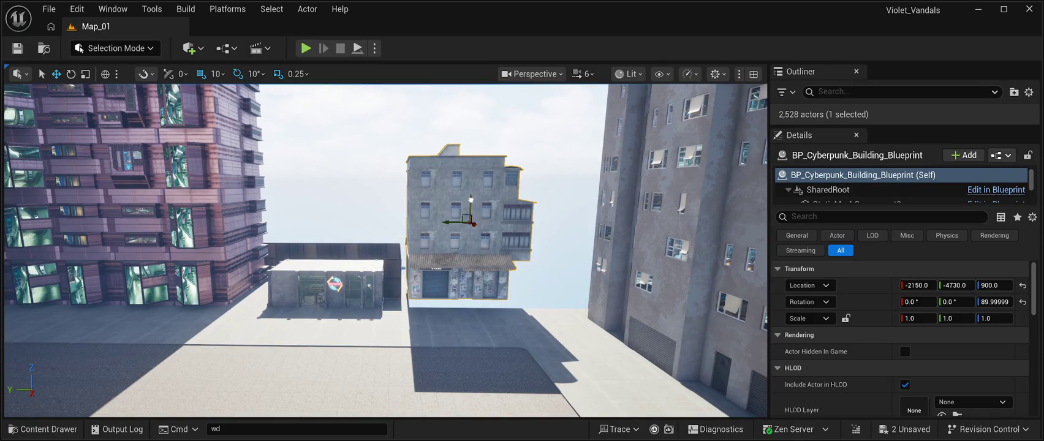
{"action": "left_click_drag", "start_coordinate": [470, 200], "coordinate": [476, 213]}
{"action": "key", "text": "w"}
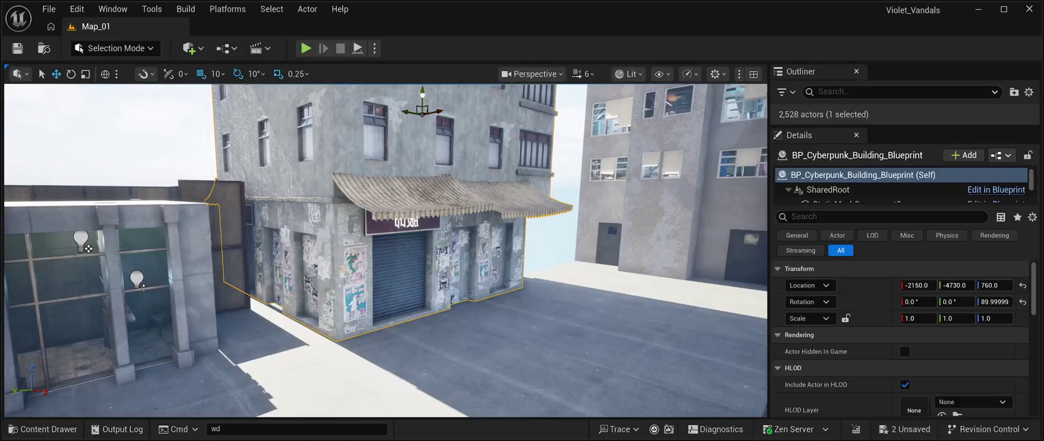
{"action": "mouse_move", "coordinate": [422, 95]}
{"action": "left_mouse_down"}
{"action": "mouse_move", "coordinate": [352, 101]}
{"action": "mouse_move", "coordinate": [330, 119]}
{"action": "mouse_move", "coordinate": [484, 120]}
{"action": "left_mouse_up"}
{"action": "left_click_drag", "start_coordinate": [386, 245], "coordinate": [396, 297]}
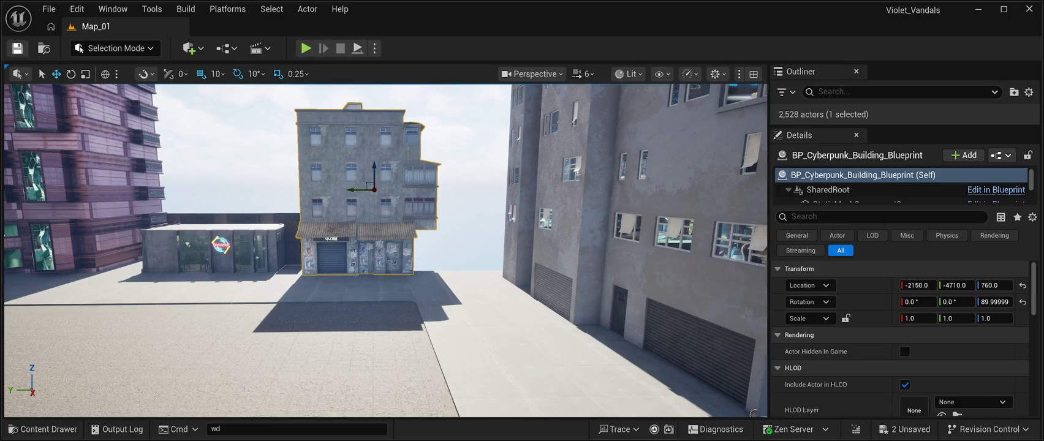
{"action": "key", "text": "ctrl+s"}
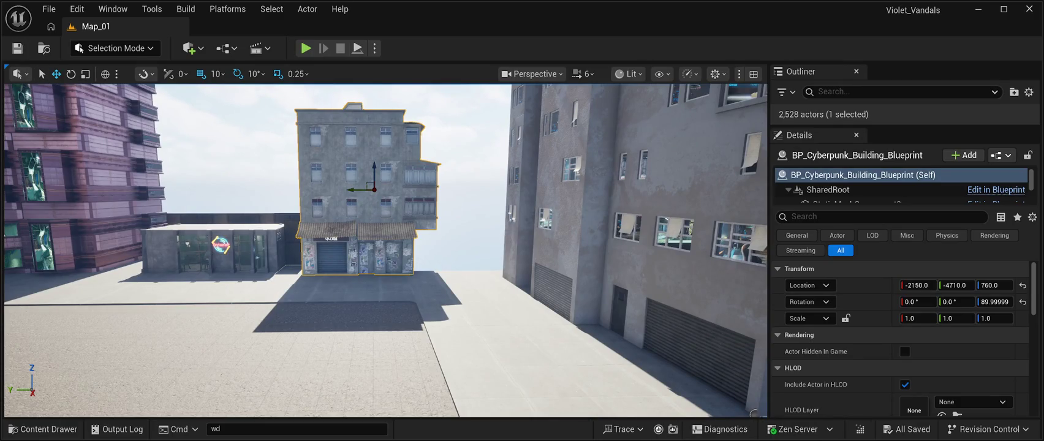
Step: Inspect the storefront, select the road tile at the building's corner, and open the content drawer
{"action": "key", "text": "w"}
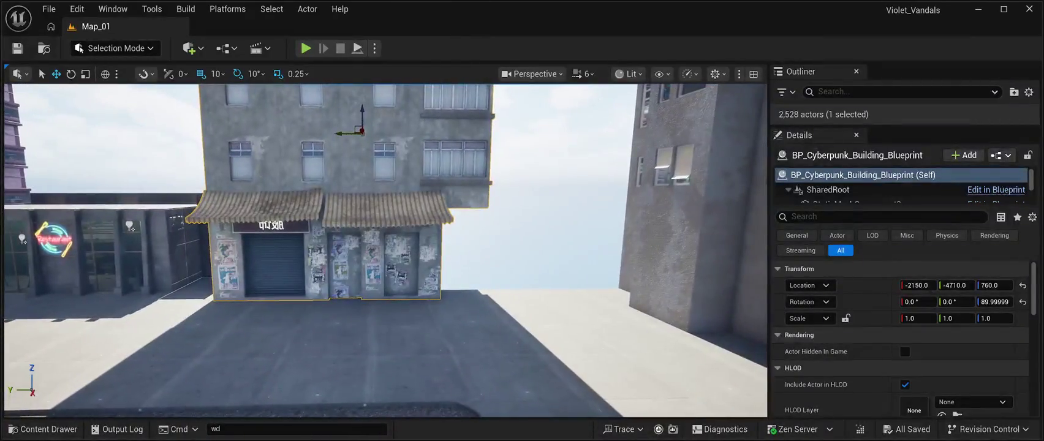
{"action": "key", "text": "s"}
{"action": "key", "text": "d"}
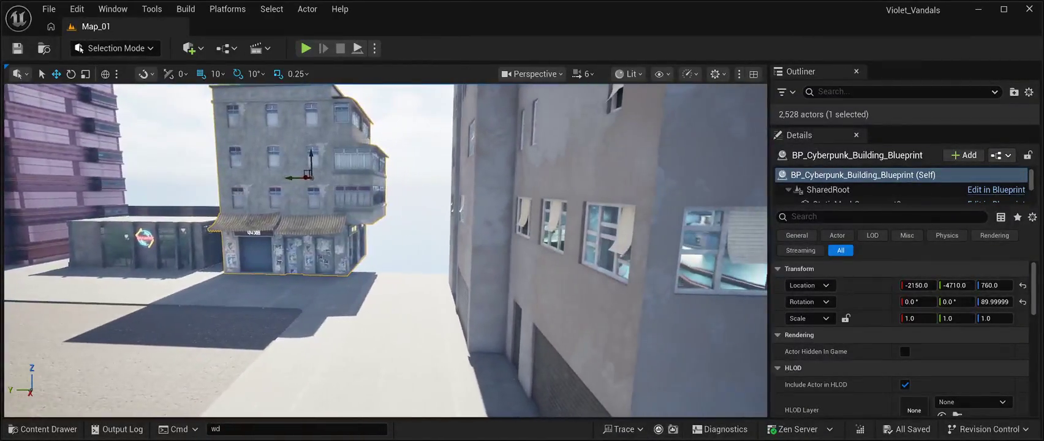
{"action": "key", "text": "w"}
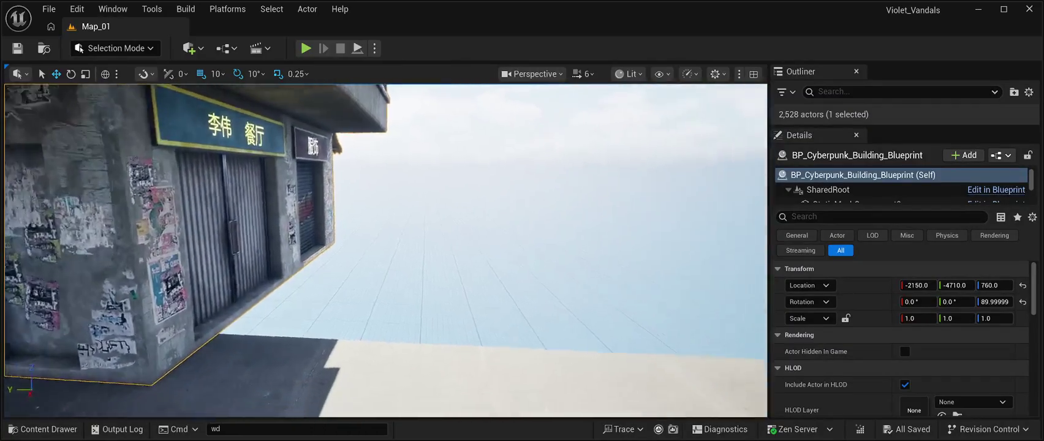
{"action": "key", "text": "s"}
{"action": "key", "text": "s"}
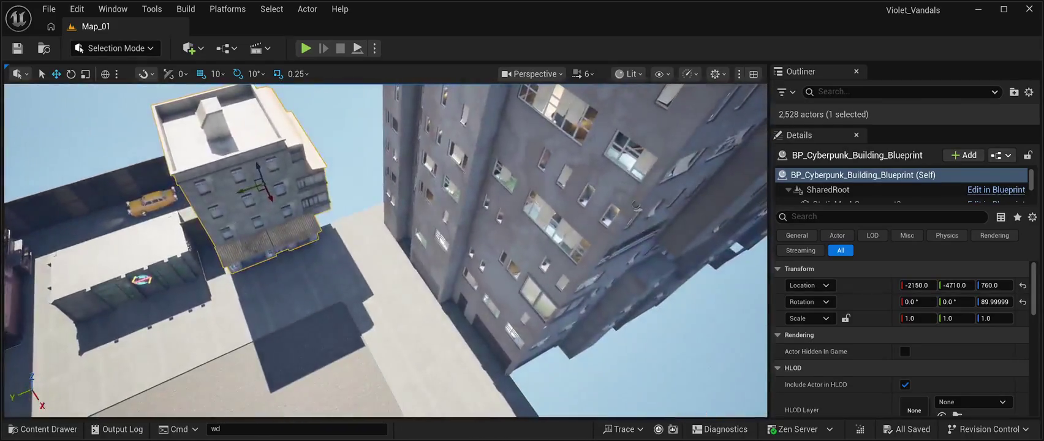
{"action": "left_click", "coordinate": [377, 225]}
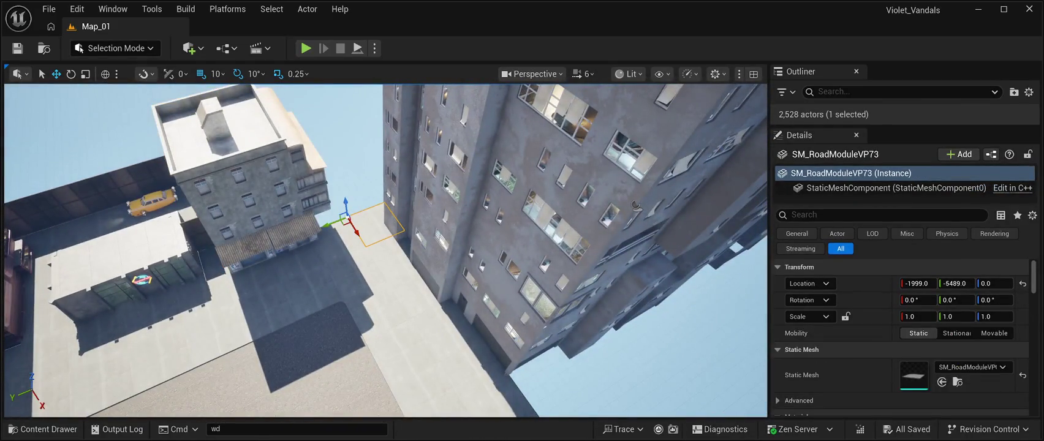
{"action": "left_click", "coordinate": [43, 429]}
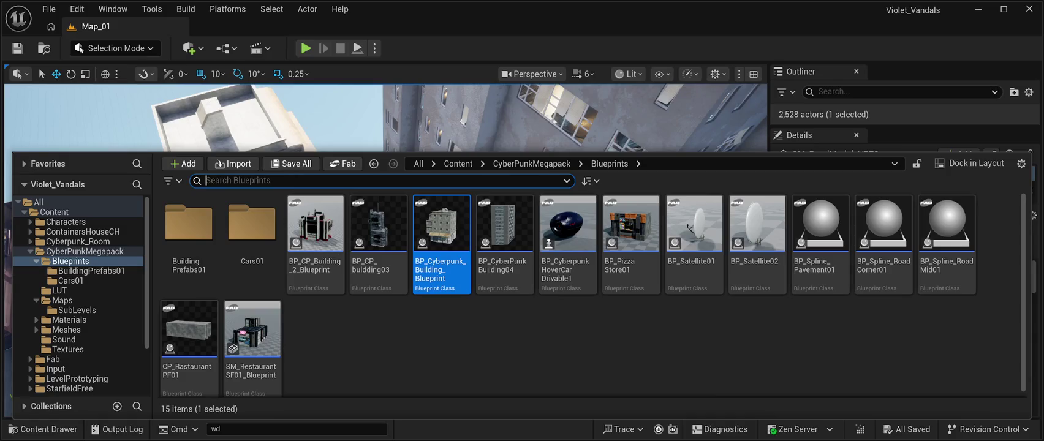
Step: Go up to CyberPunkMegapack, open Meshes, and scroll to the SM_Road module meshes
{"action": "left_click", "coordinate": [84, 252]}
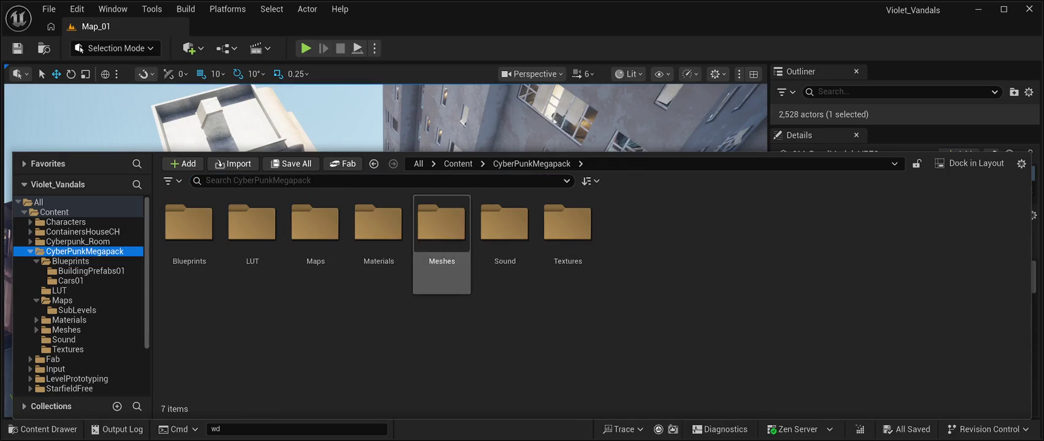
{"action": "double_click", "coordinate": [441, 222]}
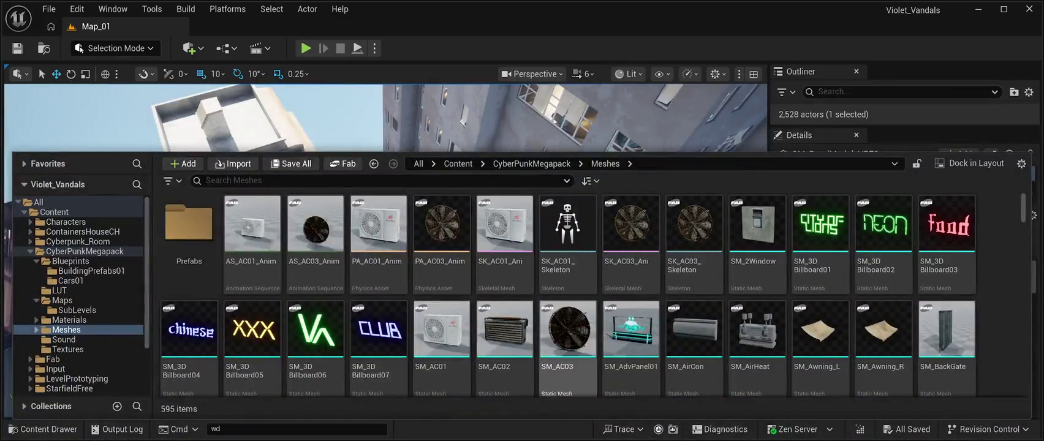
{"action": "scroll", "coordinate": [631, 294], "scroll_direction": "down", "scroll_amount": 5}
{"action": "scroll", "coordinate": [588, 288], "scroll_direction": "down", "scroll_amount": 2}
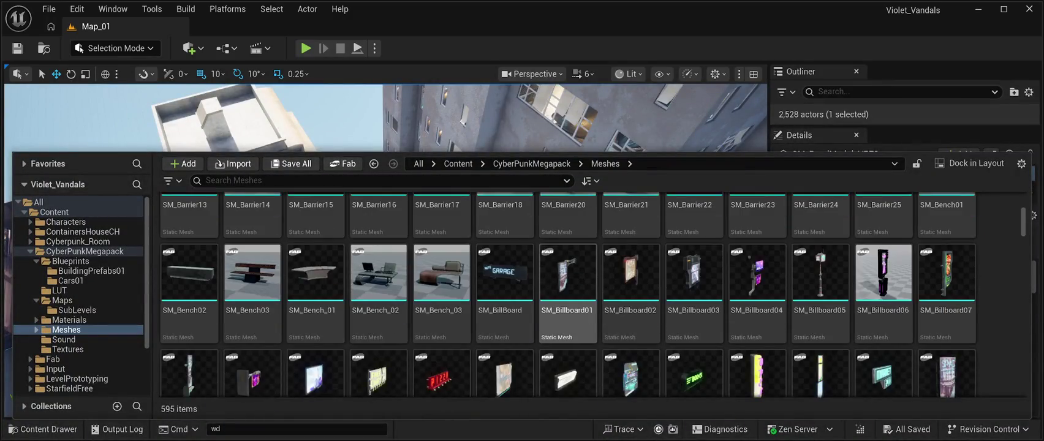
{"action": "scroll", "coordinate": [568, 294], "scroll_direction": "down", "scroll_amount": 5}
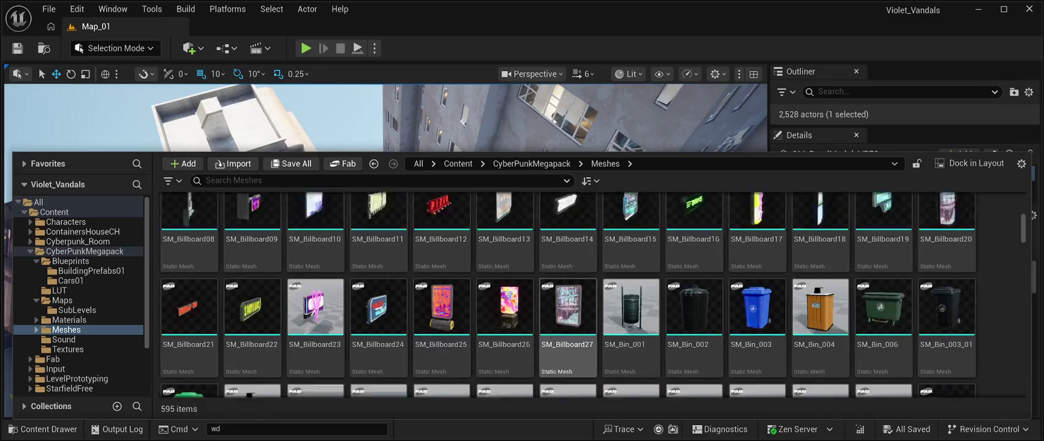
{"action": "scroll", "coordinate": [568, 294], "scroll_direction": "down", "scroll_amount": 8}
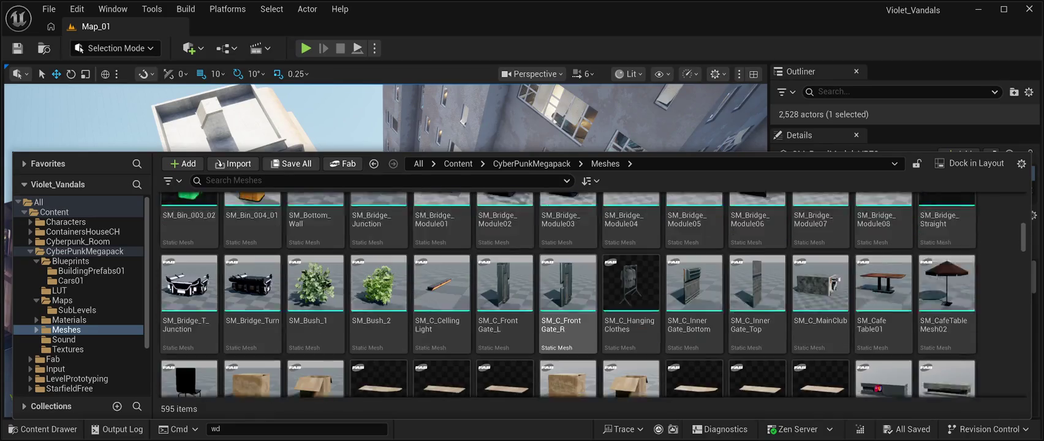
{"action": "scroll", "coordinate": [567, 294], "scroll_direction": "down", "scroll_amount": 5}
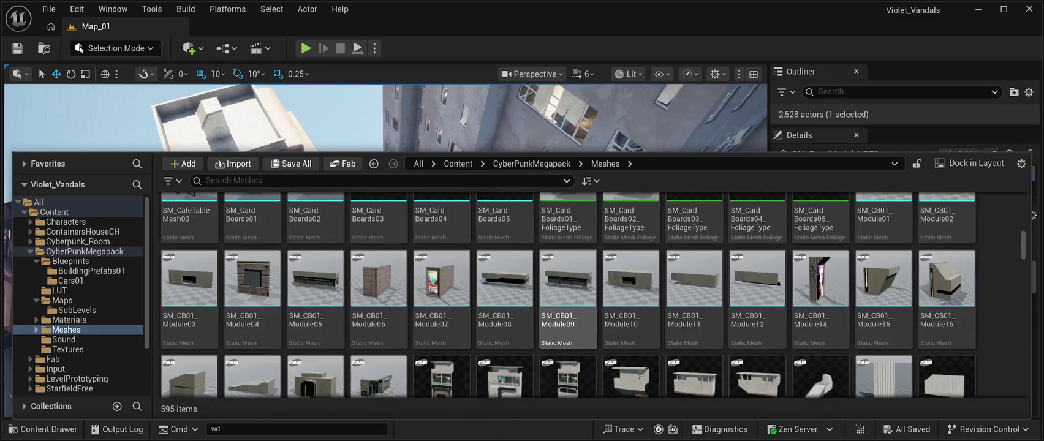
{"action": "scroll", "coordinate": [568, 294], "scroll_direction": "down", "scroll_amount": 8}
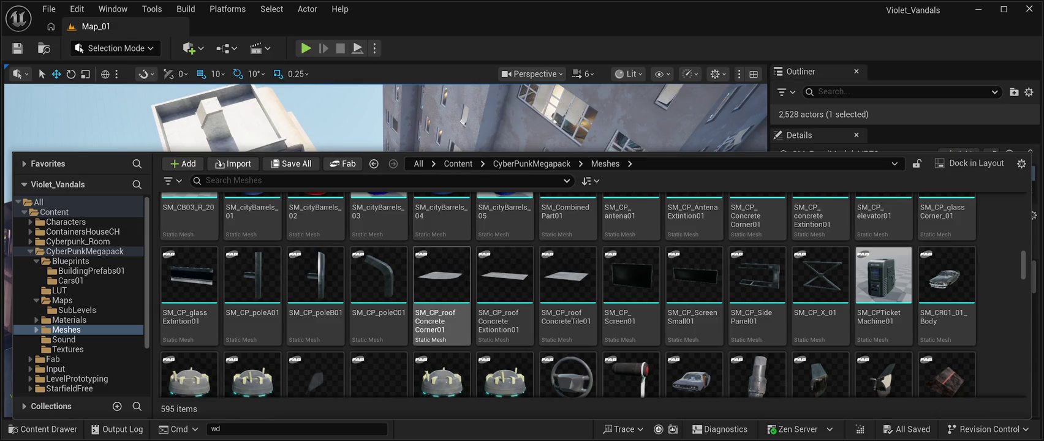
{"action": "scroll", "coordinate": [505, 282], "scroll_direction": "down", "scroll_amount": 10}
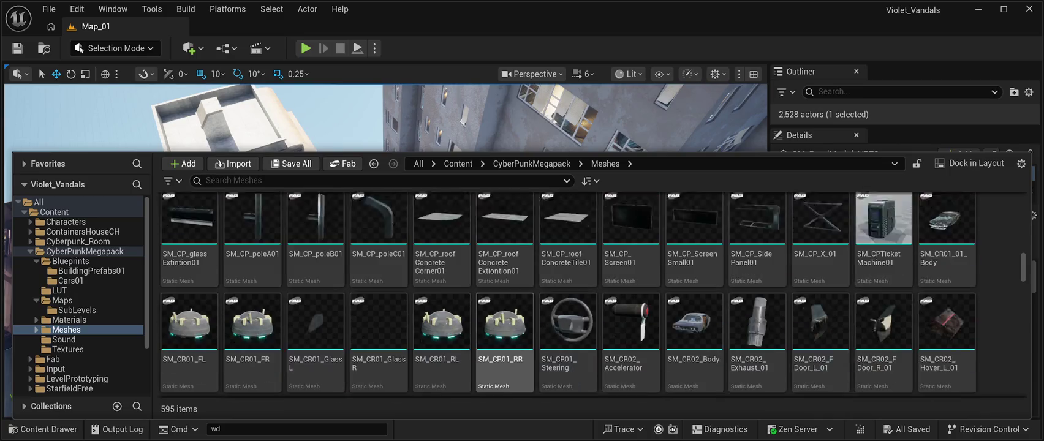
{"action": "scroll", "coordinate": [505, 315], "scroll_direction": "down", "scroll_amount": 10}
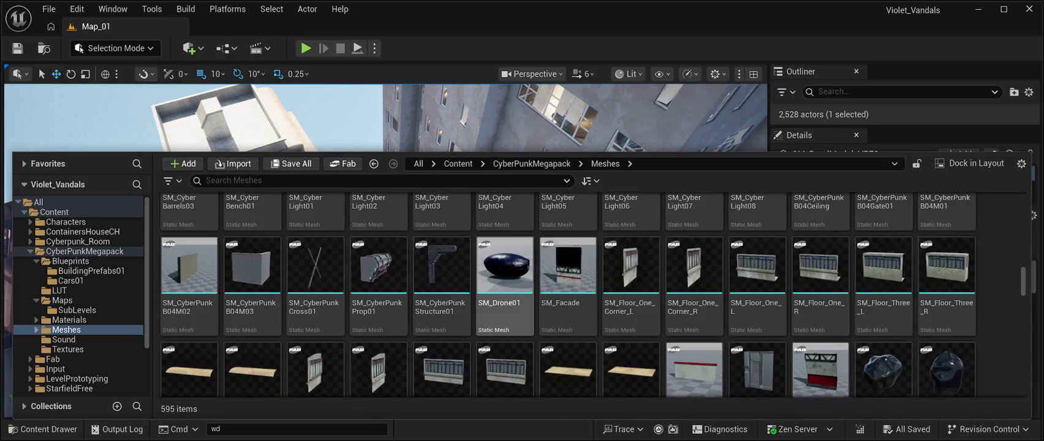
{"action": "scroll", "coordinate": [505, 330], "scroll_direction": "down", "scroll_amount": 10}
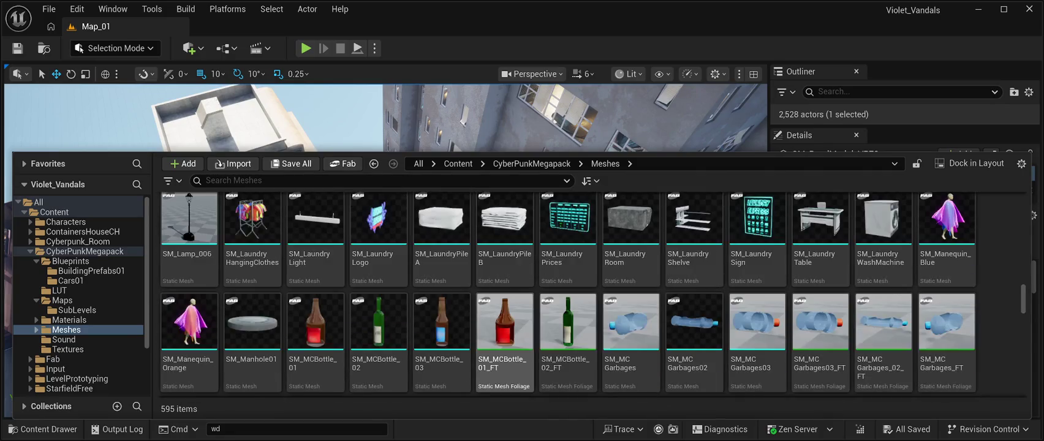
{"action": "scroll", "coordinate": [504, 325], "scroll_direction": "down", "scroll_amount": 10}
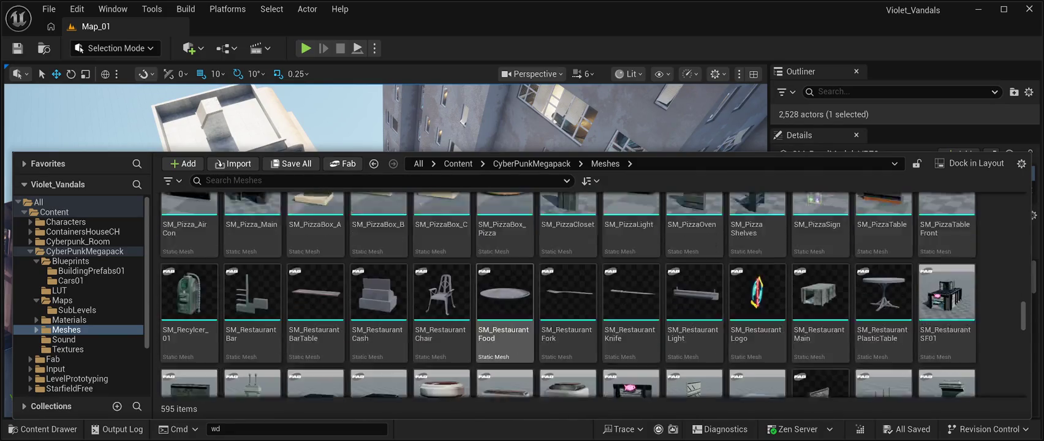
{"action": "scroll", "coordinate": [505, 343], "scroll_direction": "up", "scroll_amount": 1}
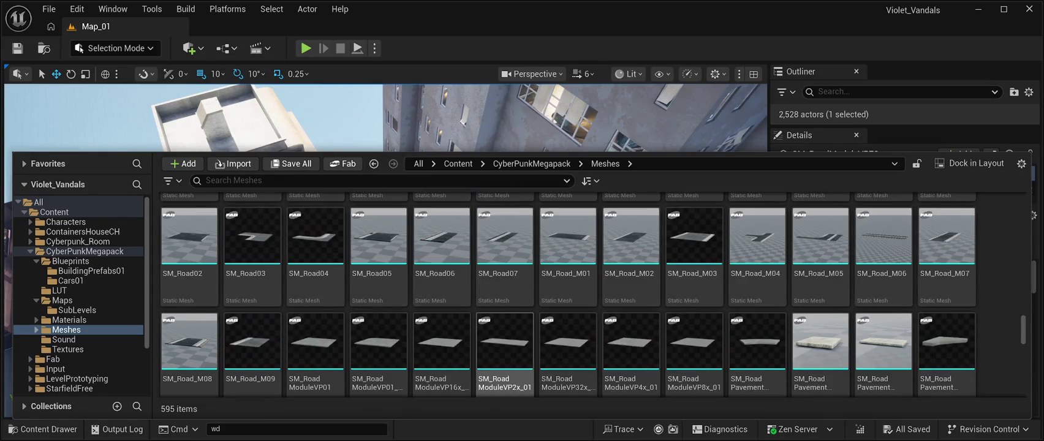
{"action": "scroll", "coordinate": [505, 343], "scroll_direction": "down", "scroll_amount": 1}
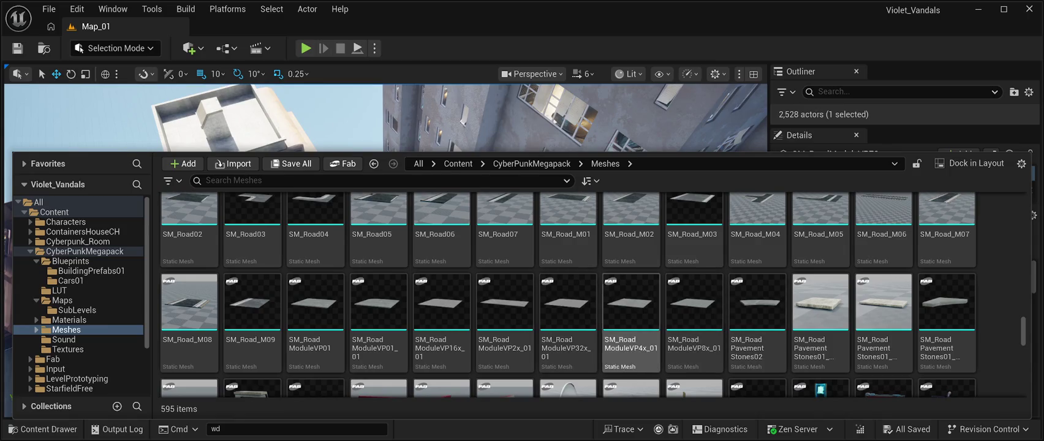
{"action": "scroll", "coordinate": [631, 324], "scroll_direction": "down", "scroll_amount": 3}
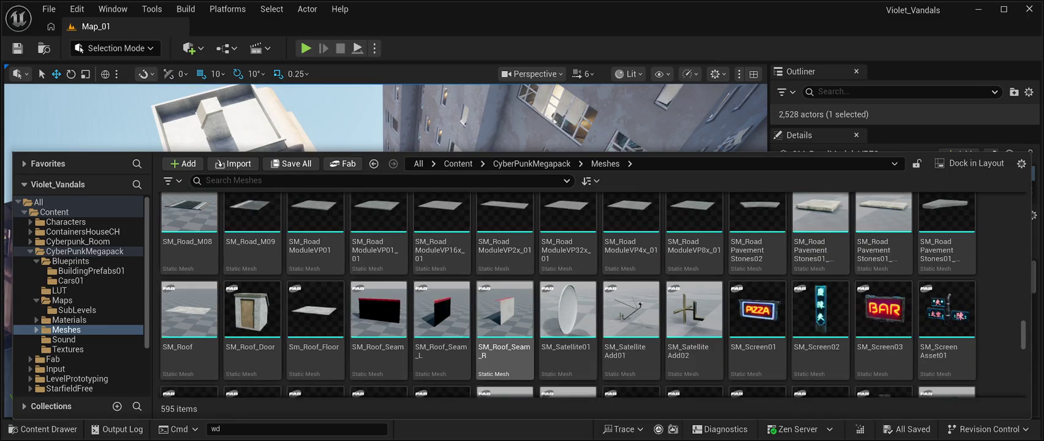
{"action": "scroll", "coordinate": [504, 312], "scroll_direction": "up", "scroll_amount": 2}
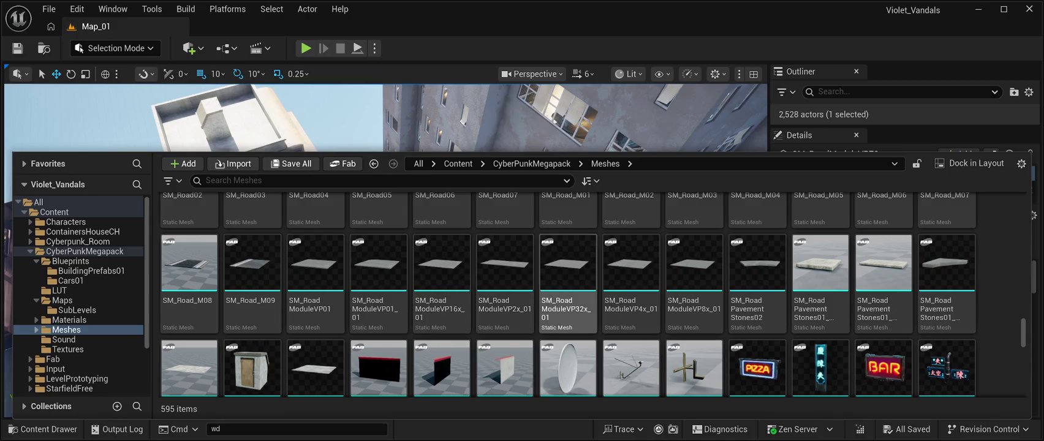
{"action": "mouse_move", "coordinate": [440, 269]}
{"action": "left_mouse_down"}
{"action": "mouse_move", "coordinate": [326, 221]}
{"action": "mouse_move", "coordinate": [355, 196]}
{"action": "mouse_move", "coordinate": [319, 228]}
{"action": "left_mouse_up"}
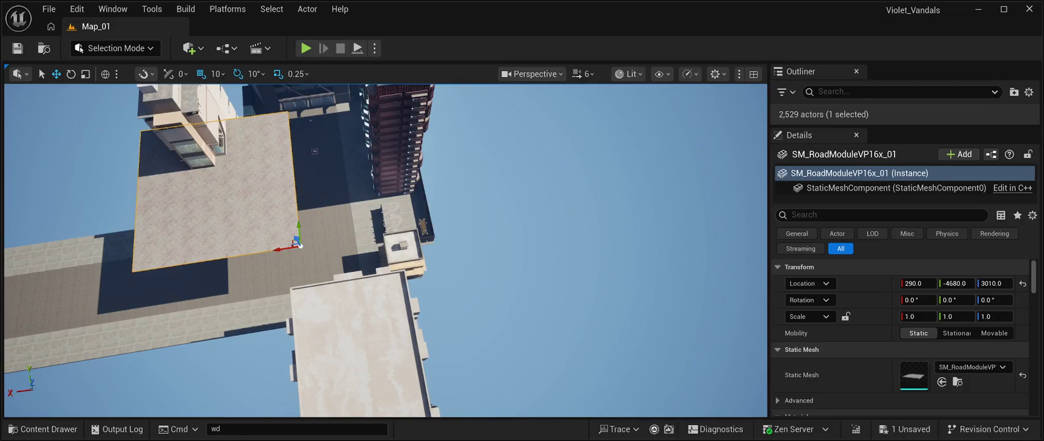
{"action": "key", "text": "ctrl+z"}
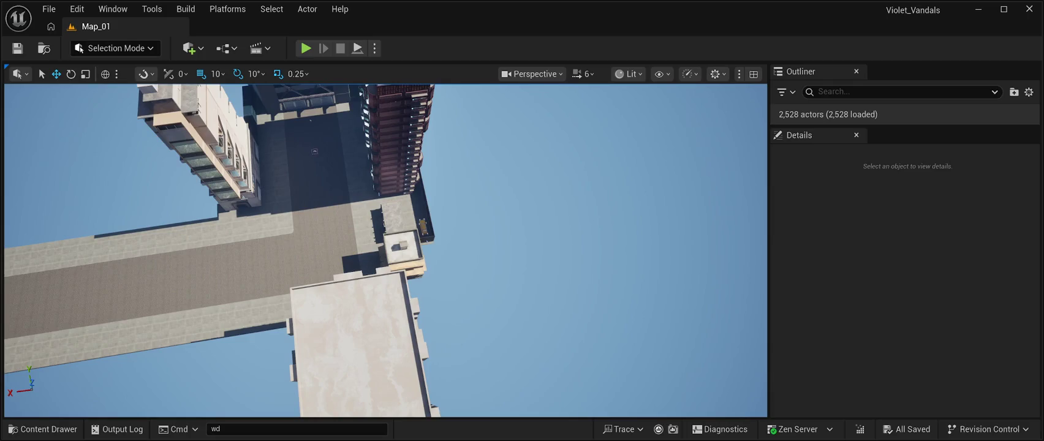
{"action": "key", "text": "ctrl+space"}
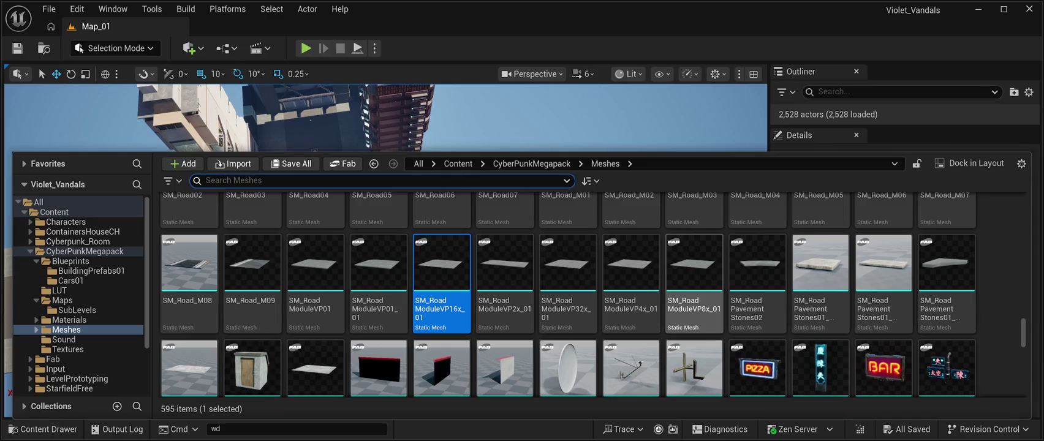
Step: Place an SM_RoadModuleVP8x_01 tile and move it to -4090, -6910 beside the buildings
{"action": "left_click", "coordinate": [694, 270]}
{"action": "mouse_move", "coordinate": [694, 269]}
{"action": "left_mouse_down"}
{"action": "mouse_move", "coordinate": [429, 257]}
{"action": "mouse_move", "coordinate": [552, 275]}
{"action": "mouse_move", "coordinate": [606, 303]}
{"action": "left_mouse_up"}
{"action": "scroll", "coordinate": [524, 251], "scroll_direction": "down", "scroll_amount": 3}
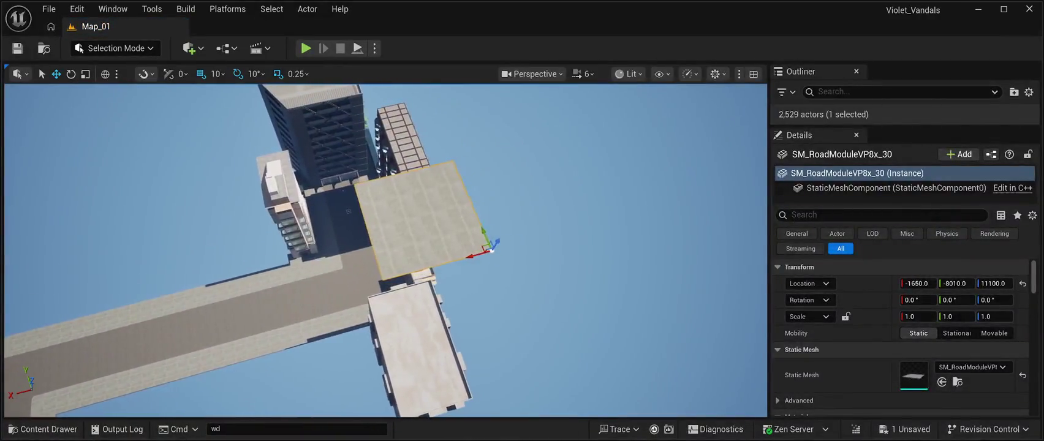
{"action": "key", "text": "End"}
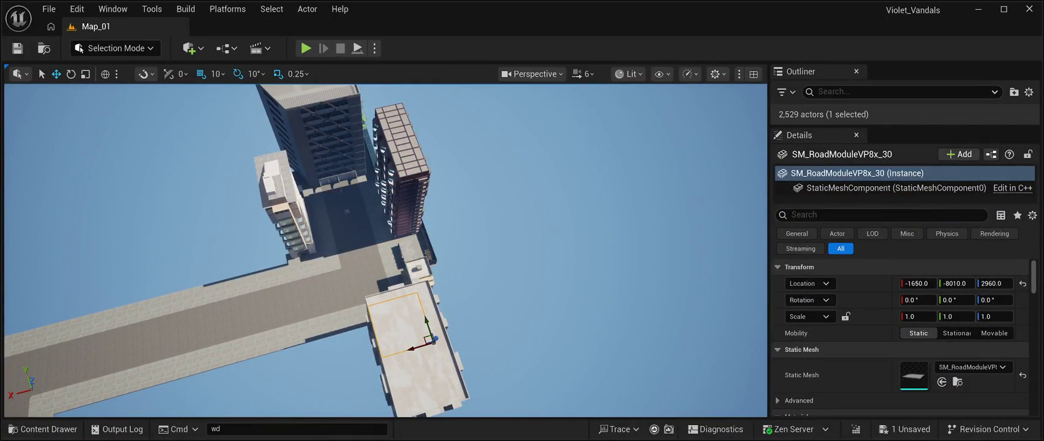
{"action": "left_click_drag", "start_coordinate": [331, 286], "coordinate": [395, 303]}
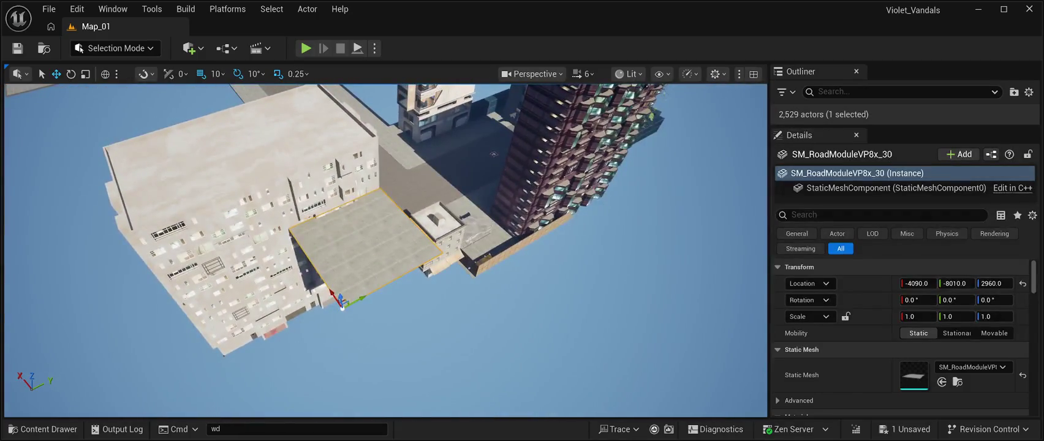
{"action": "key", "text": "End"}
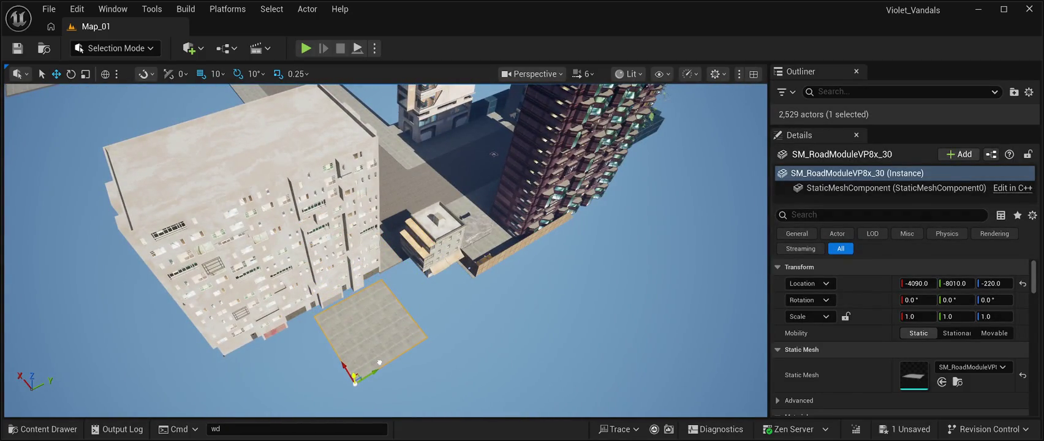
{"action": "left_click_drag", "start_coordinate": [370, 372], "coordinate": [416, 347]}
{"action": "type", "text": "0"}
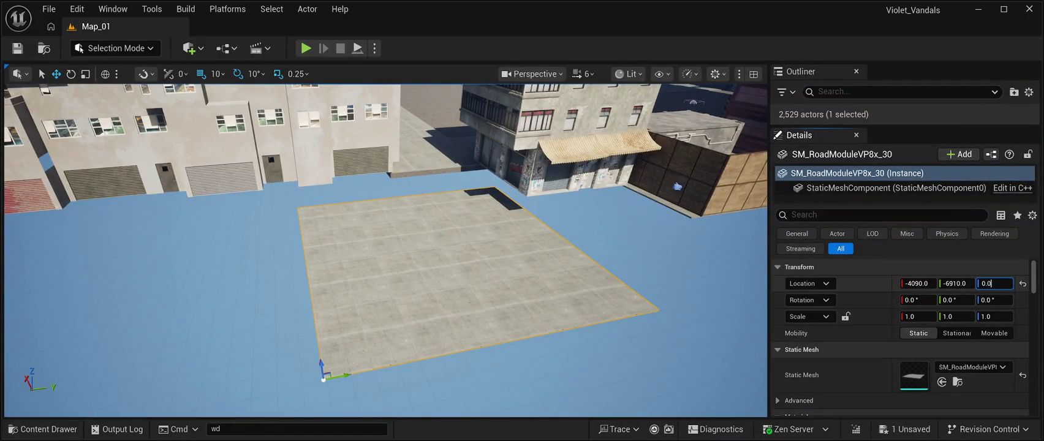
Step: Set the road tile's Z to 0 and shift it to X -4000, flush with the buildings
{"action": "key", "text": "Return"}
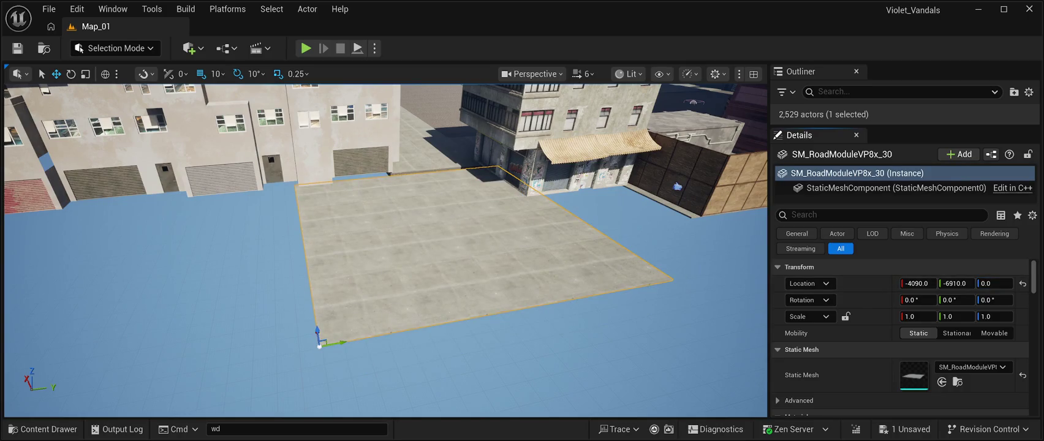
{"action": "left_click_drag", "start_coordinate": [418, 318], "coordinate": [413, 316]}
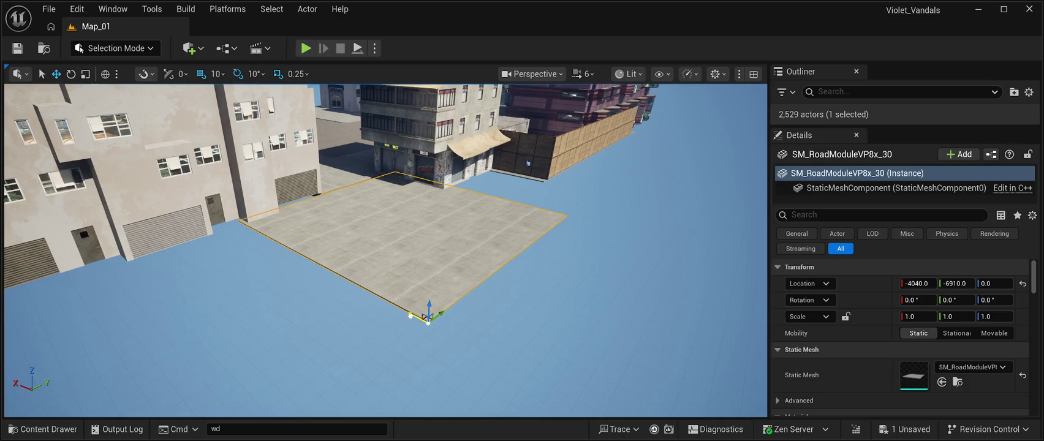
{"action": "key", "text": "w"}
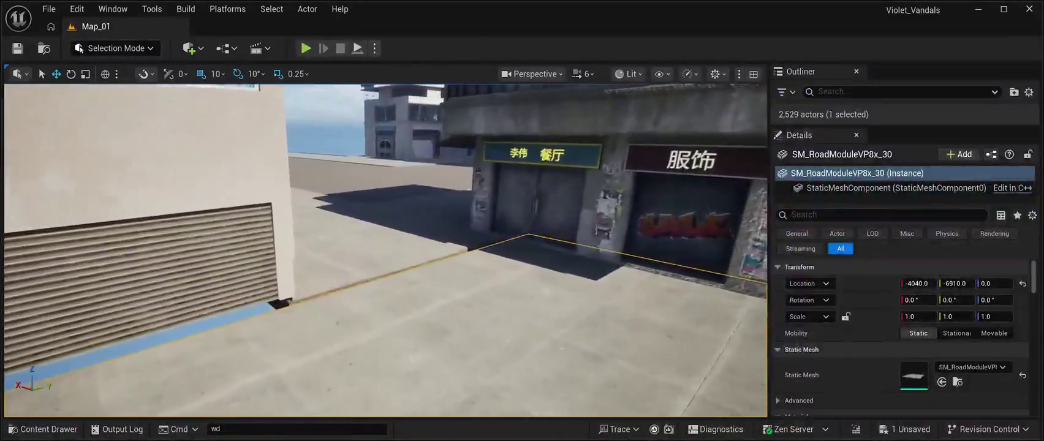
{"action": "key", "text": "f"}
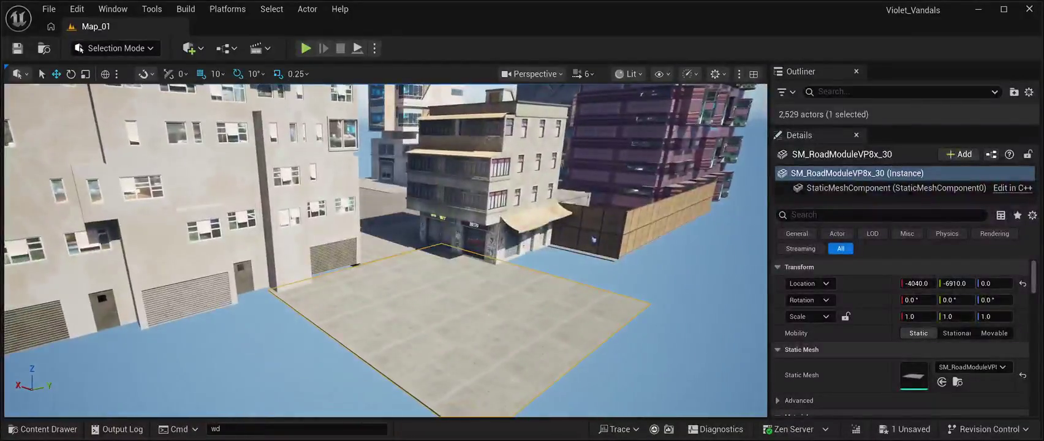
{"action": "left_click_drag", "start_coordinate": [419, 352], "coordinate": [414, 350]}
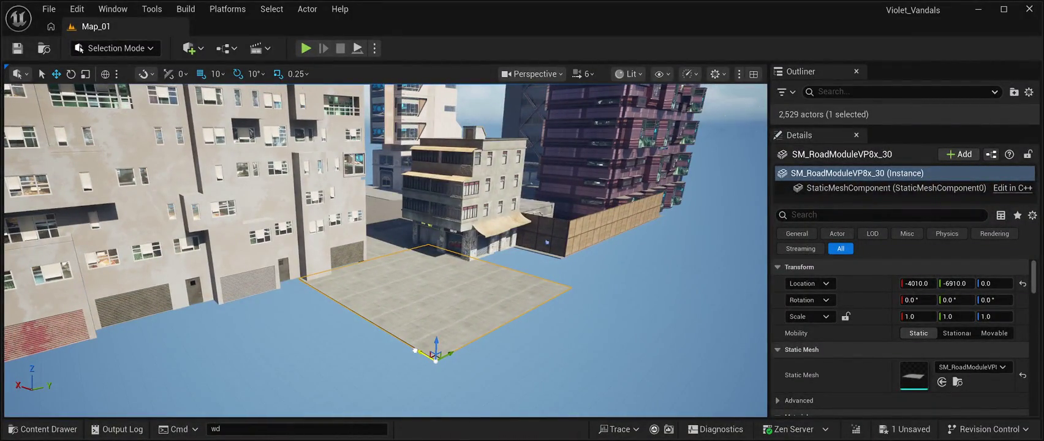
{"action": "key", "text": "w"}
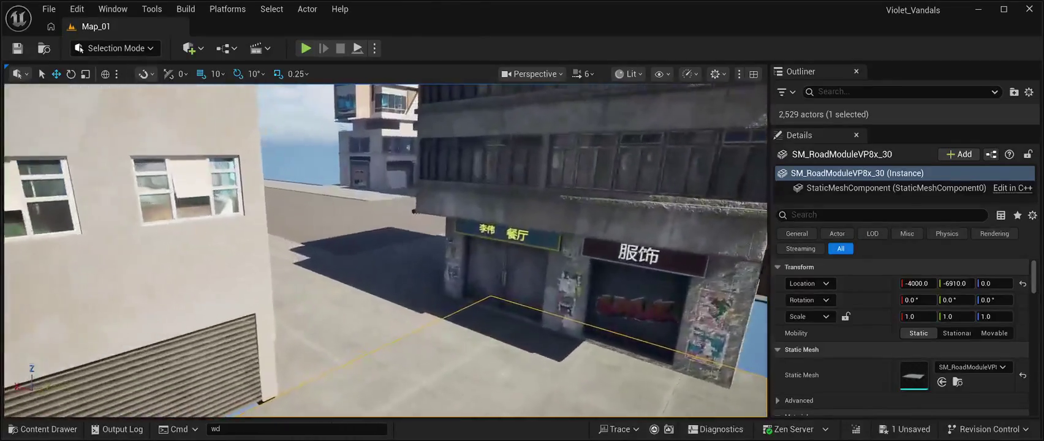
{"action": "key", "text": "s"}
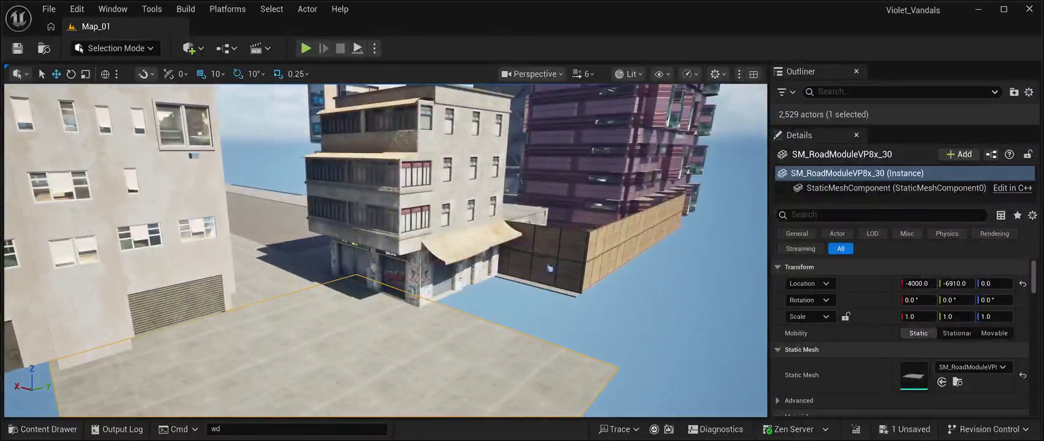
{"action": "left_click", "coordinate": [561, 267]}
Step: Move BP_Slumbuilding11 along X from 396 to 366 and save the level
{"action": "key", "text": "w"}
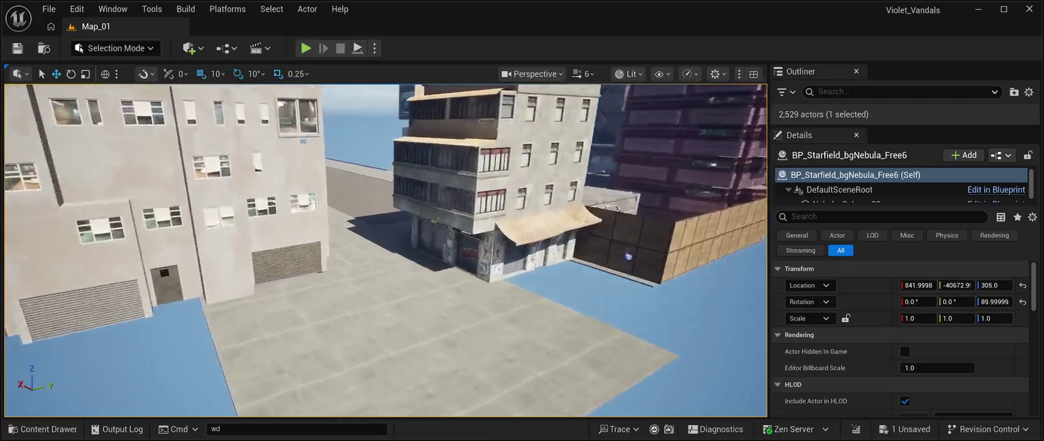
{"action": "key", "text": "s"}
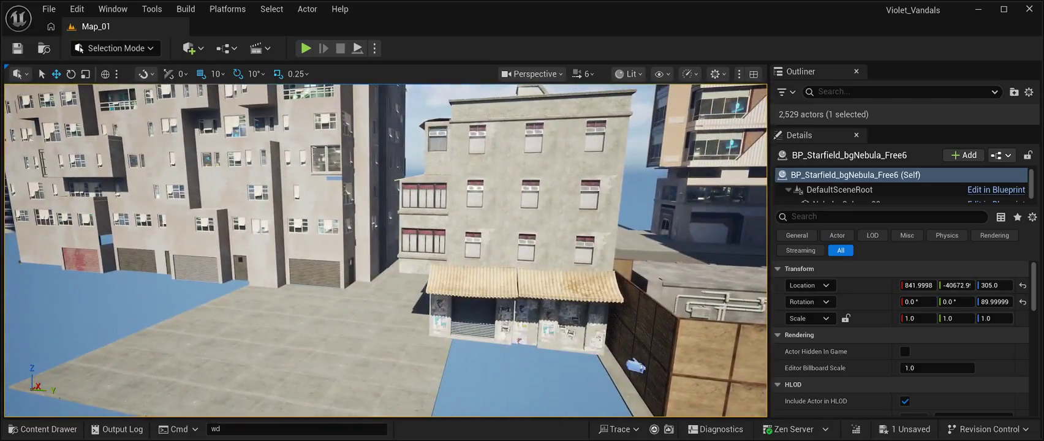
{"action": "left_click", "coordinate": [214, 214]}
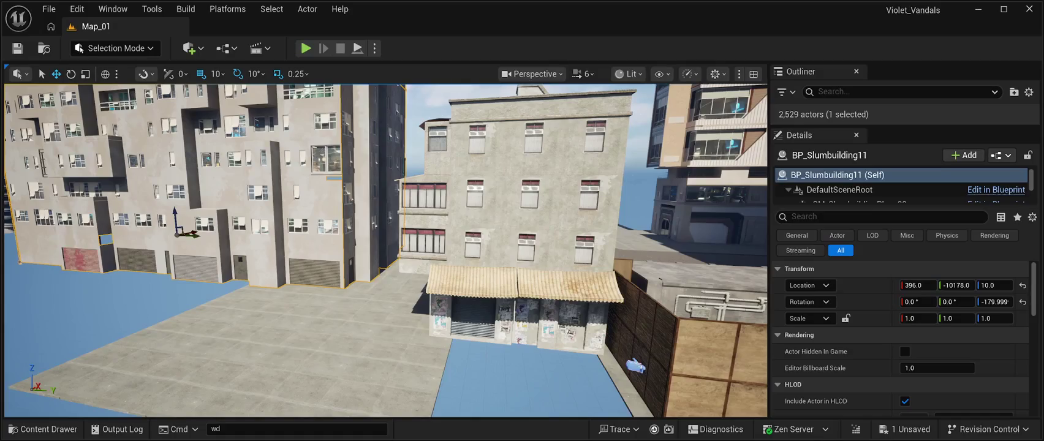
{"action": "left_click_drag", "start_coordinate": [191, 233], "coordinate": [188, 234]}
{"action": "key", "text": "w"}
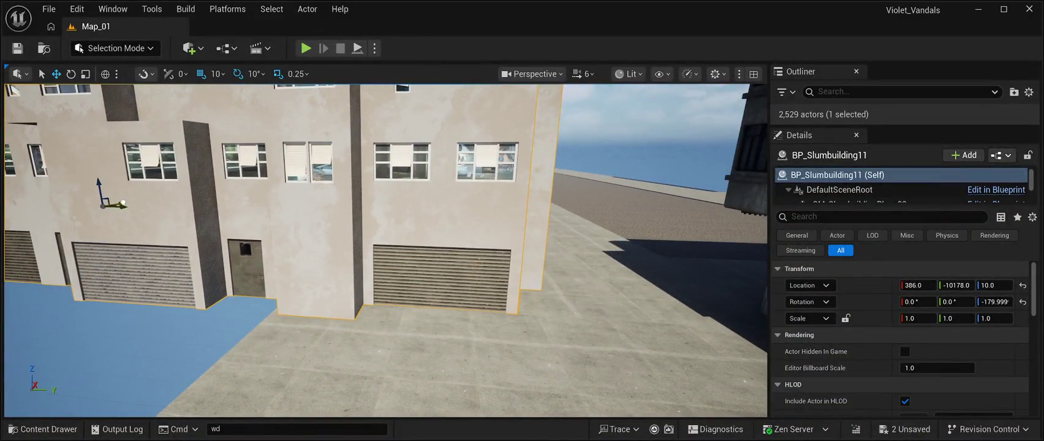
{"action": "left_click_drag", "start_coordinate": [123, 204], "coordinate": [122, 204]}
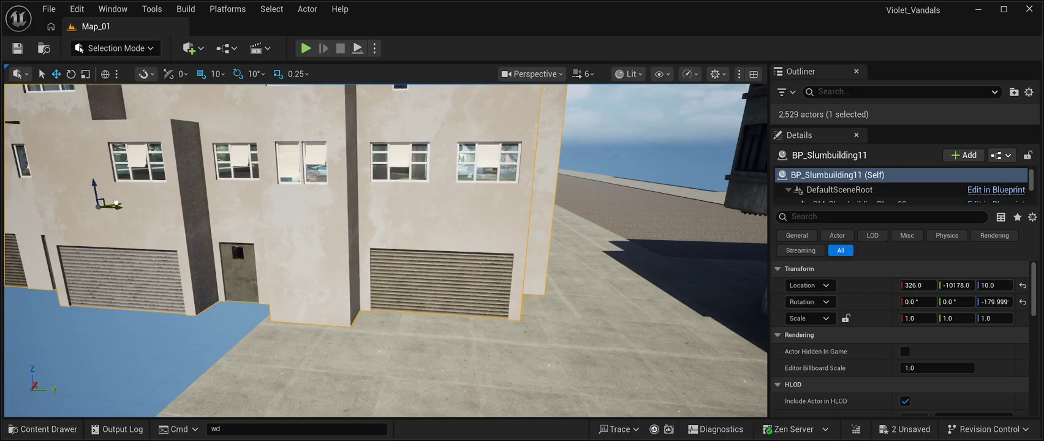
{"action": "left_click_drag", "start_coordinate": [116, 203], "coordinate": [121, 203]}
{"action": "scroll", "coordinate": [120, 203], "scroll_direction": "down", "scroll_amount": 5}
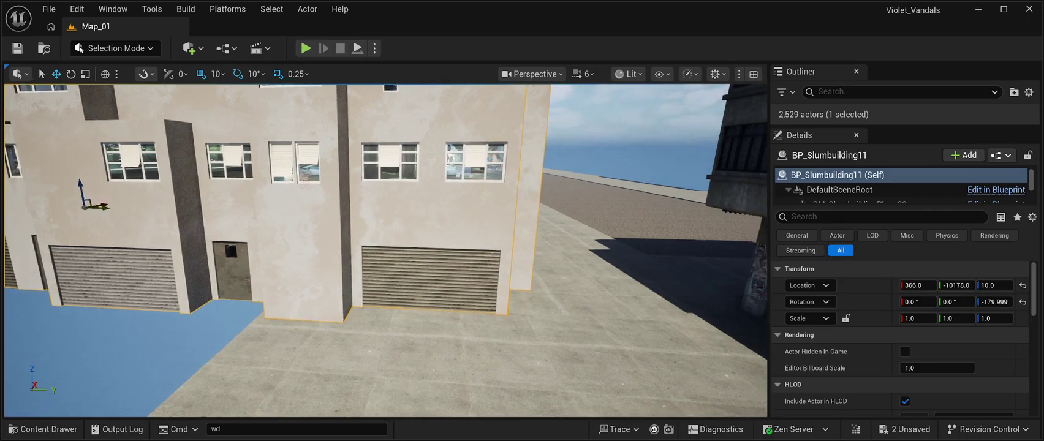
{"action": "scroll", "coordinate": [386, 245], "scroll_direction": "up", "scroll_amount": 1}
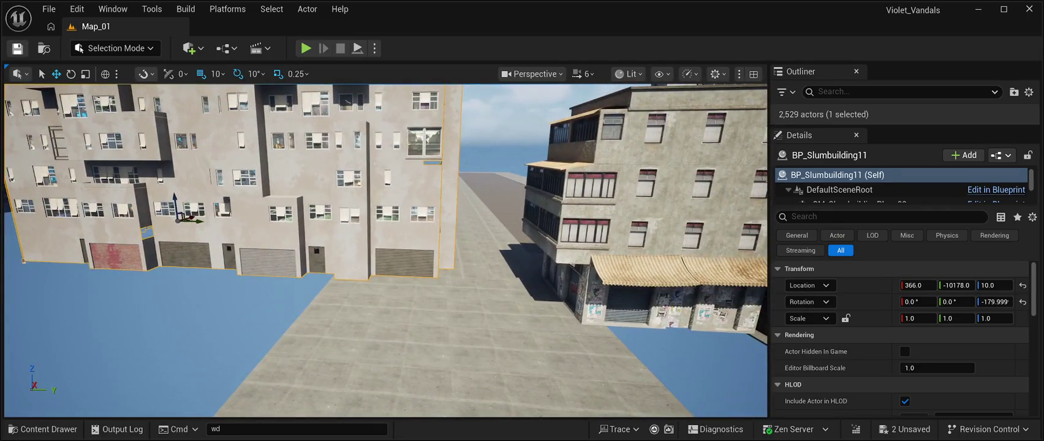
{"action": "key", "text": "ctrl+s"}
Step: Inspect the moved building from several angles and select the road tile beside it
{"action": "key", "text": "s"}
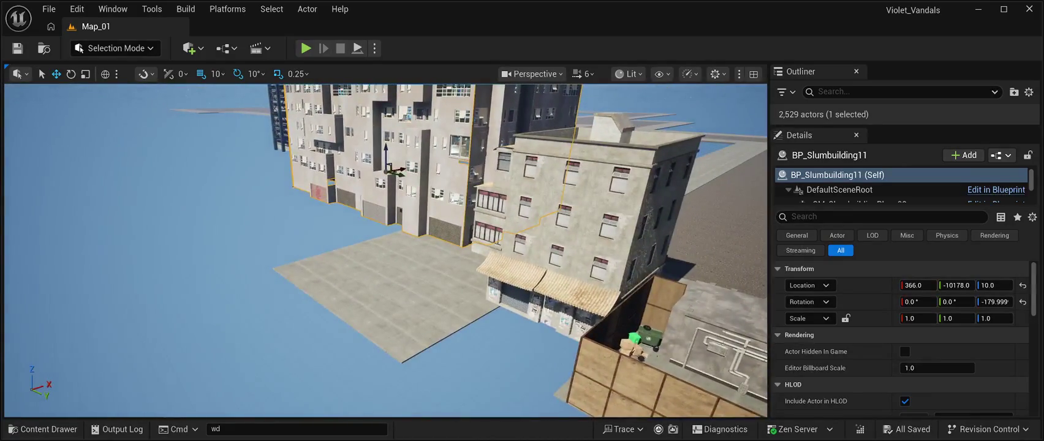
{"action": "key", "text": "w"}
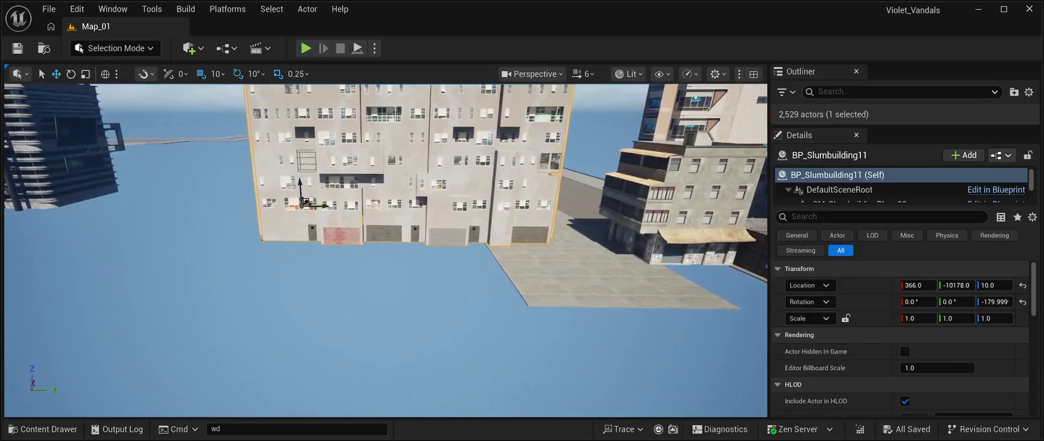
{"action": "key", "text": "d"}
{"action": "key", "text": "w"}
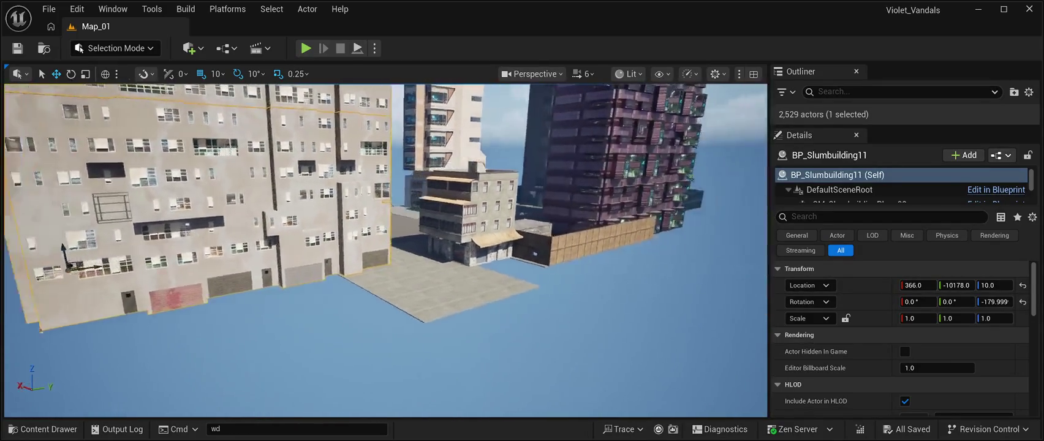
{"action": "key", "text": "s"}
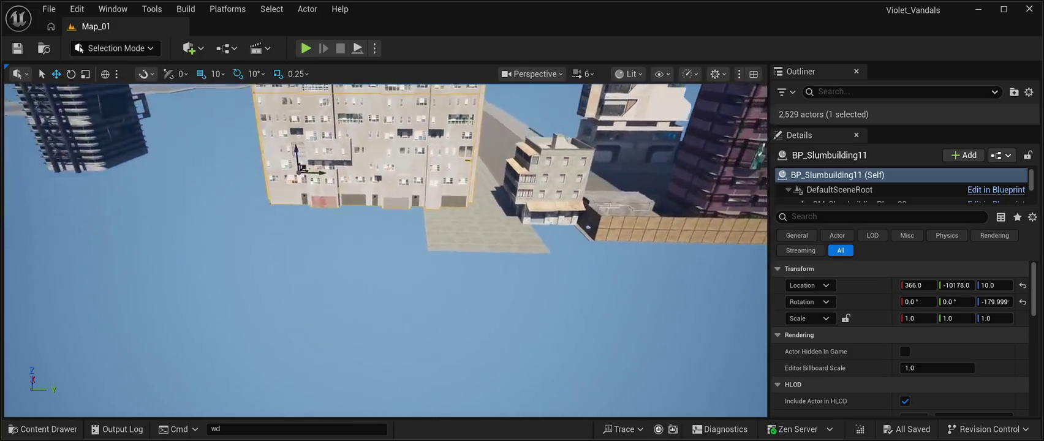
{"action": "left_click", "coordinate": [478, 232]}
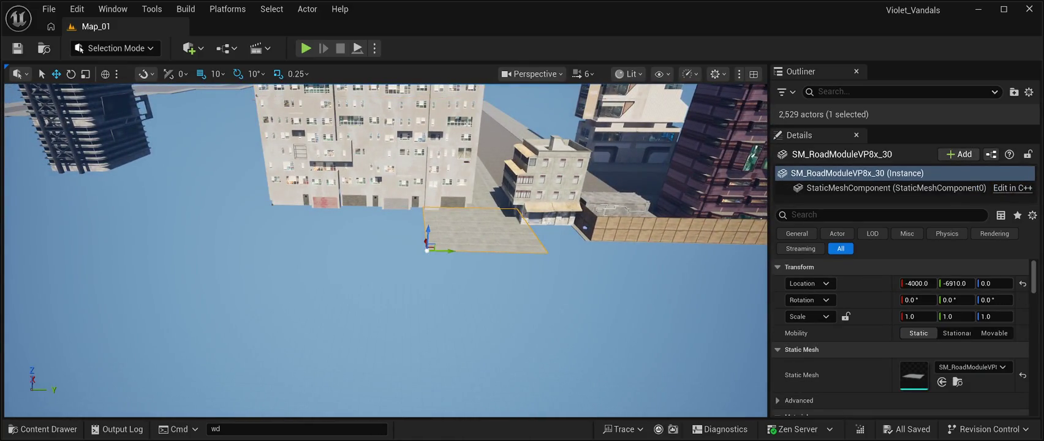
Step: Duplicate the road tile twice, sliding the copies along Y to extend the road
{"action": "key", "text": "ctrl+d"}
{"action": "left_click_drag", "start_coordinate": [448, 239], "coordinate": [342, 238]}
{"action": "left_click_drag", "start_coordinate": [324, 233], "coordinate": [340, 233]}
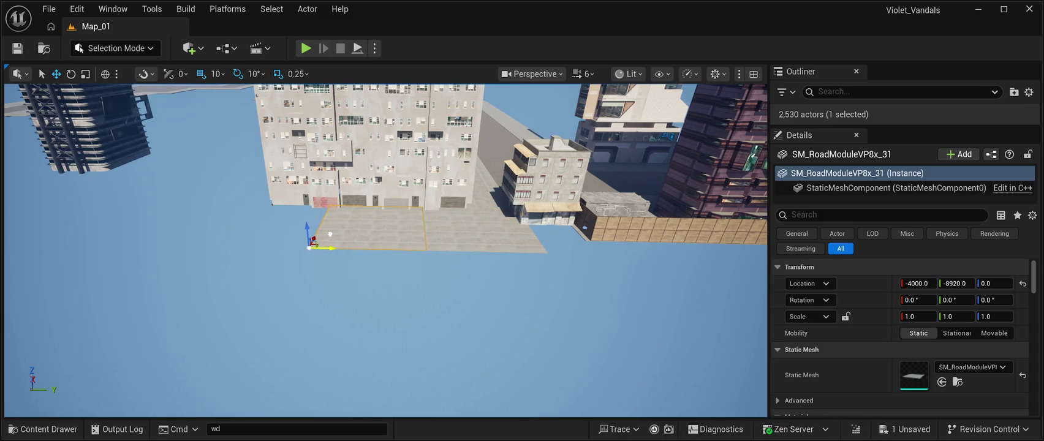
{"action": "key", "text": "f"}
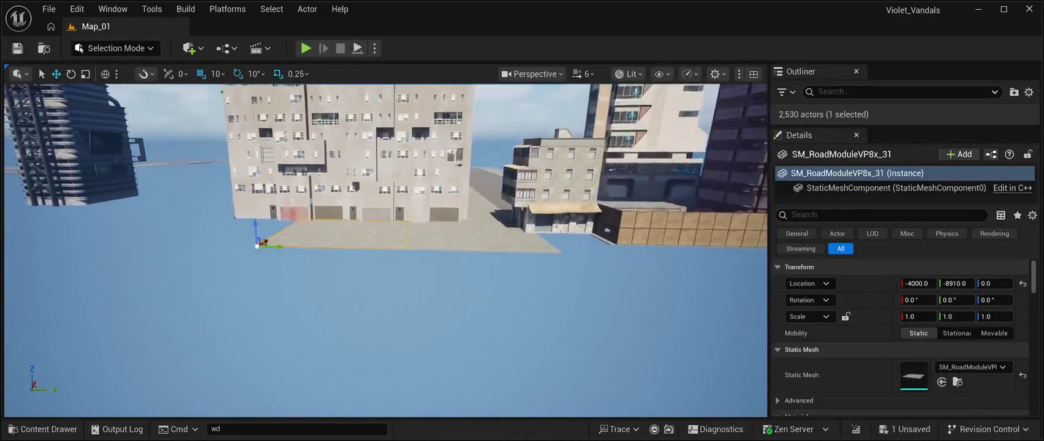
{"action": "key", "text": "ctrl+d"}
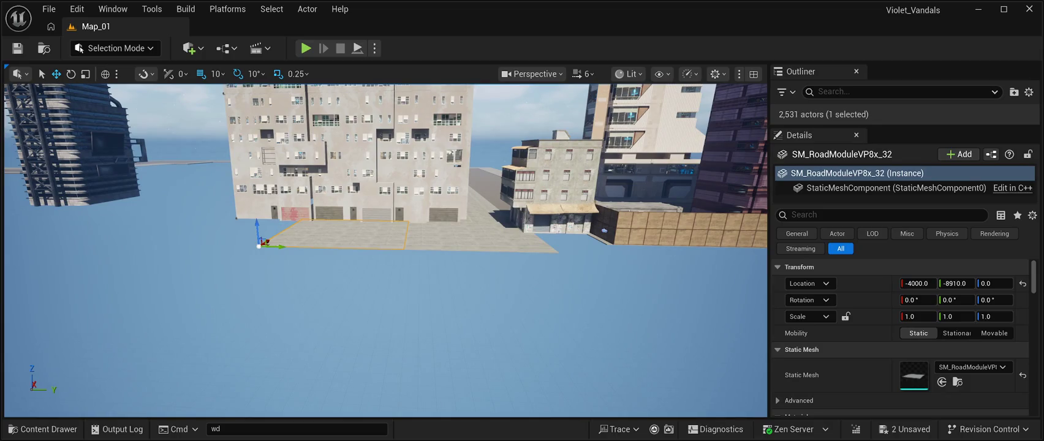
{"action": "mouse_move", "coordinate": [275, 246]}
{"action": "left_mouse_down"}
{"action": "mouse_move", "coordinate": [137, 243]}
{"action": "mouse_move", "coordinate": [138, 223]}
{"action": "left_mouse_up"}
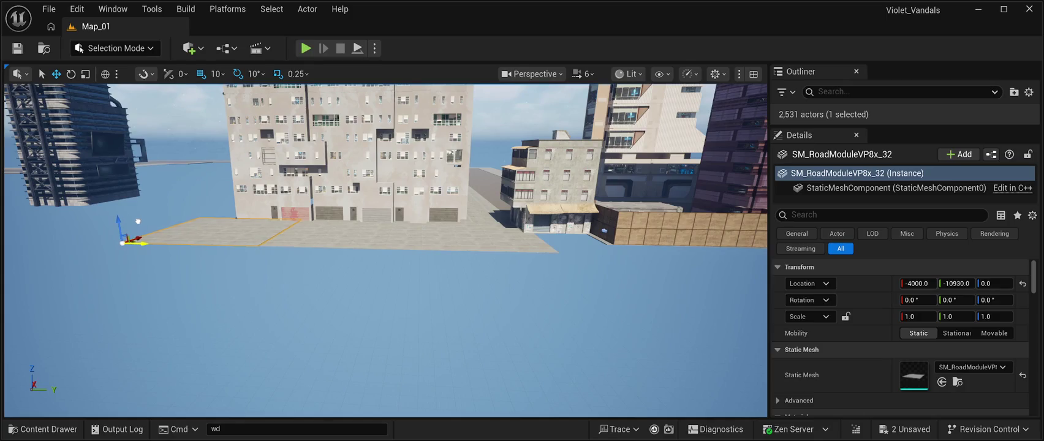
{"action": "key", "text": "w"}
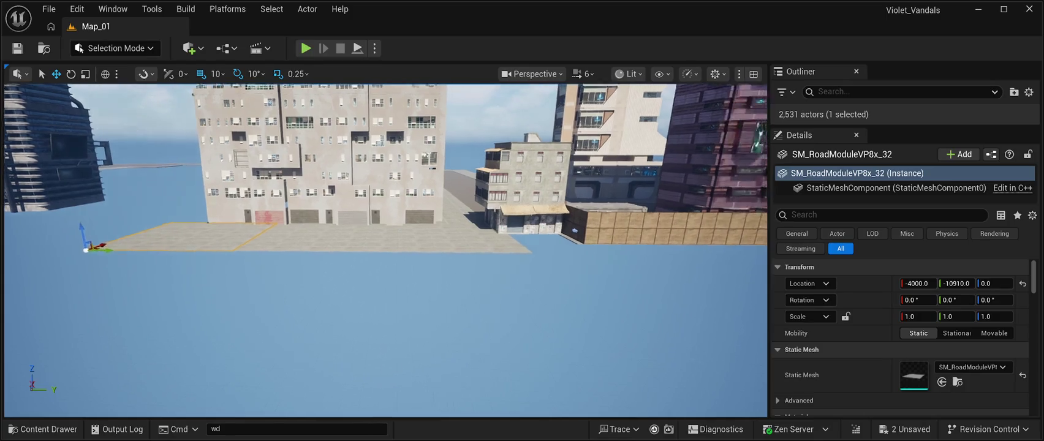
{"action": "key", "text": "s"}
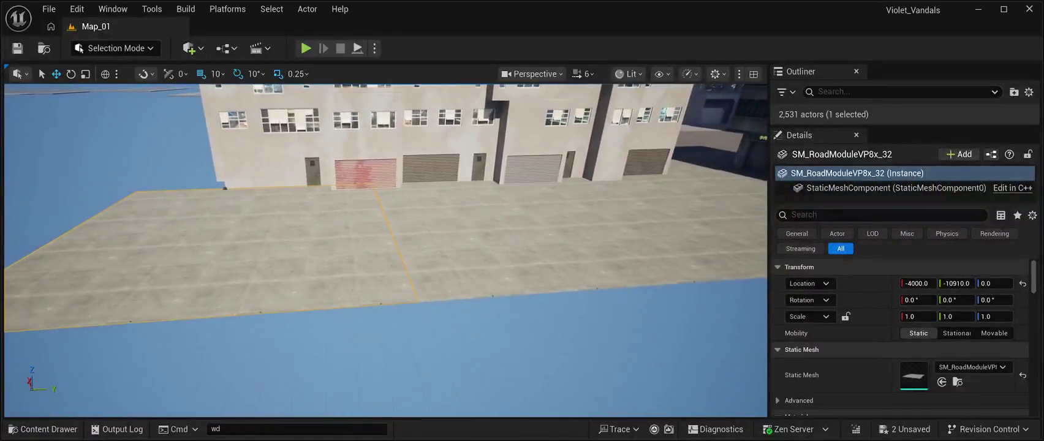
{"action": "left_click", "coordinate": [386, 368]}
Step: Survey the street from above and reselect the original road slab
{"action": "key", "text": "w"}
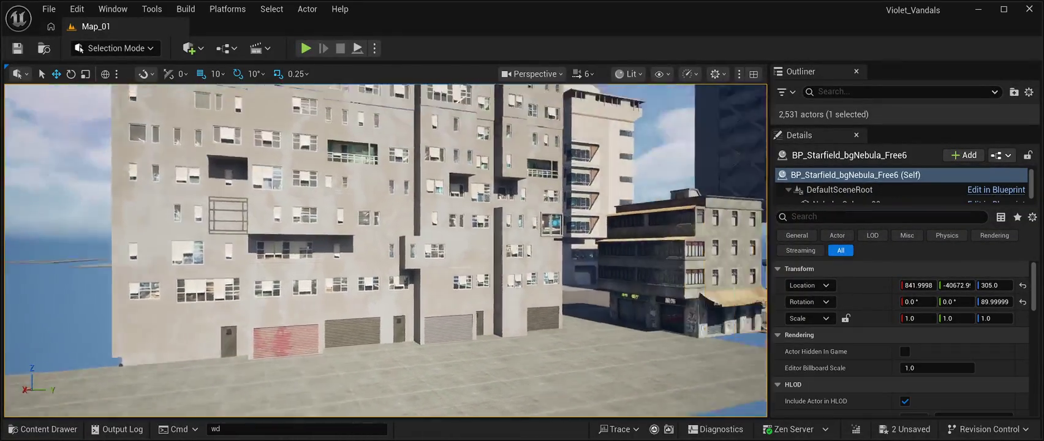
{"action": "key", "text": "w"}
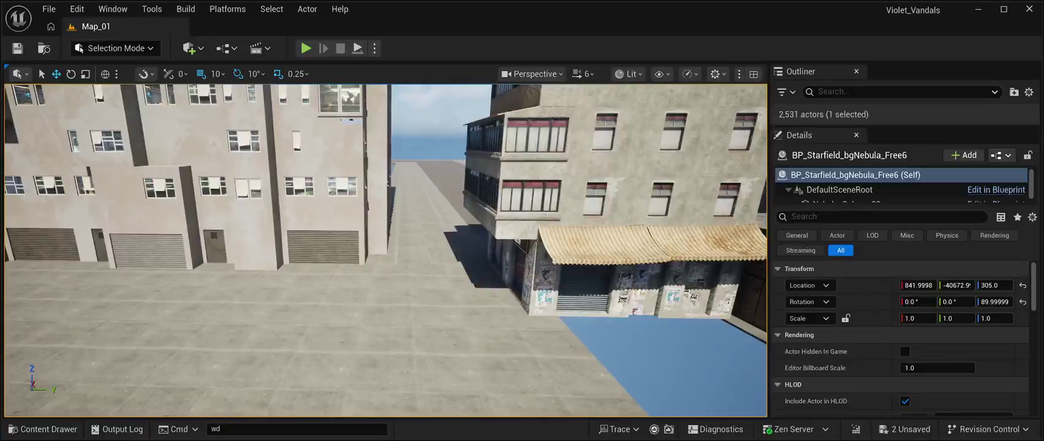
{"action": "key", "text": "s"}
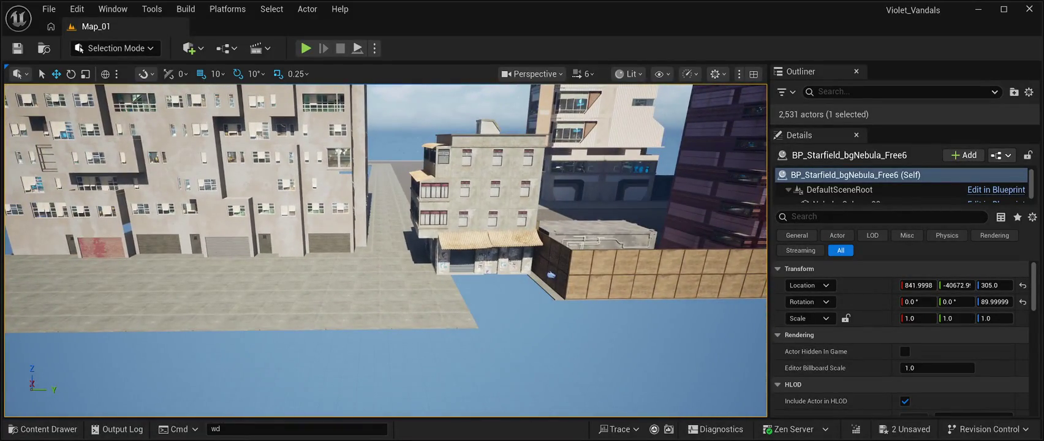
{"action": "key", "text": "d"}
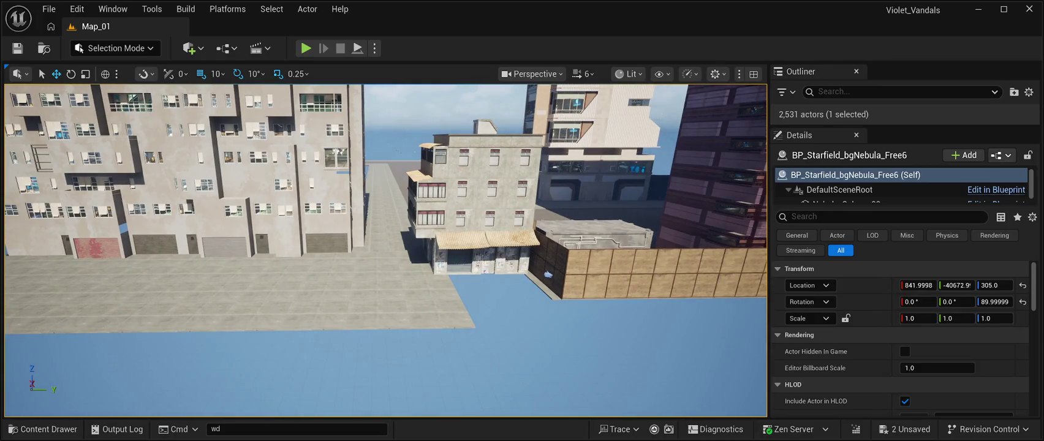
{"action": "key", "text": "d"}
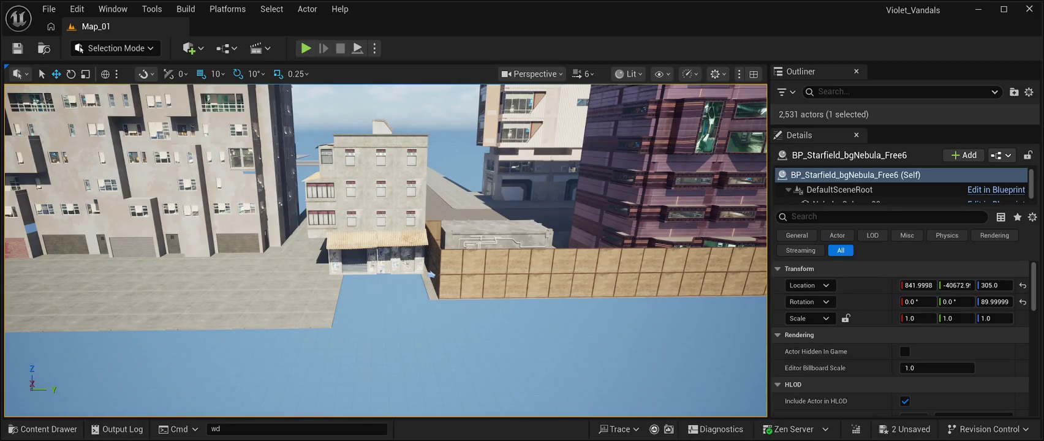
{"action": "key", "text": "a"}
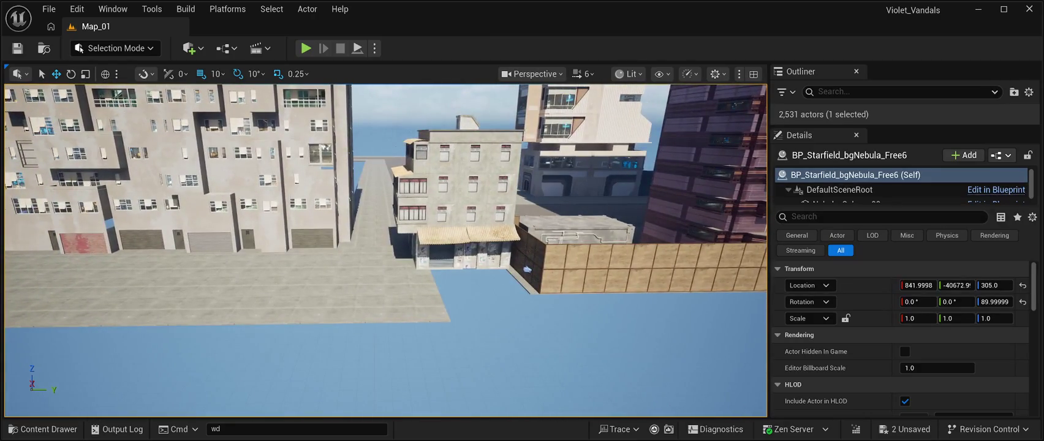
{"action": "left_click", "coordinate": [324, 285]}
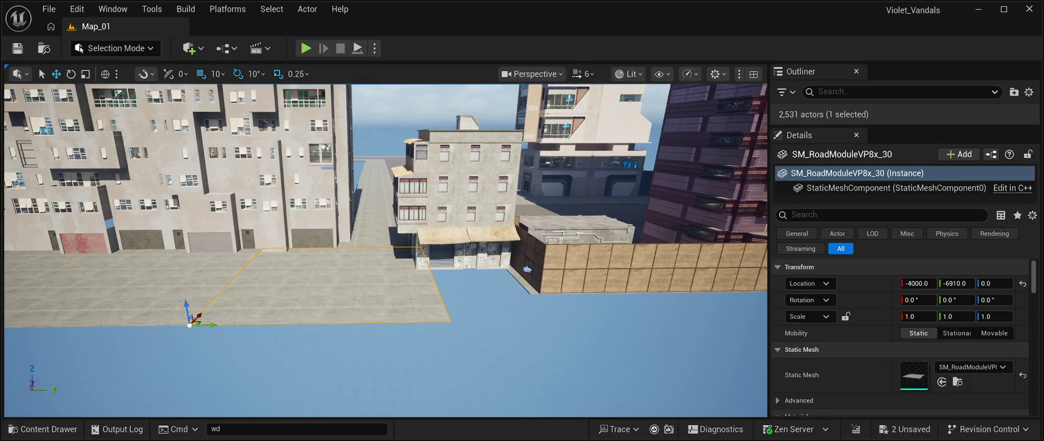
{"action": "key", "text": "e"}
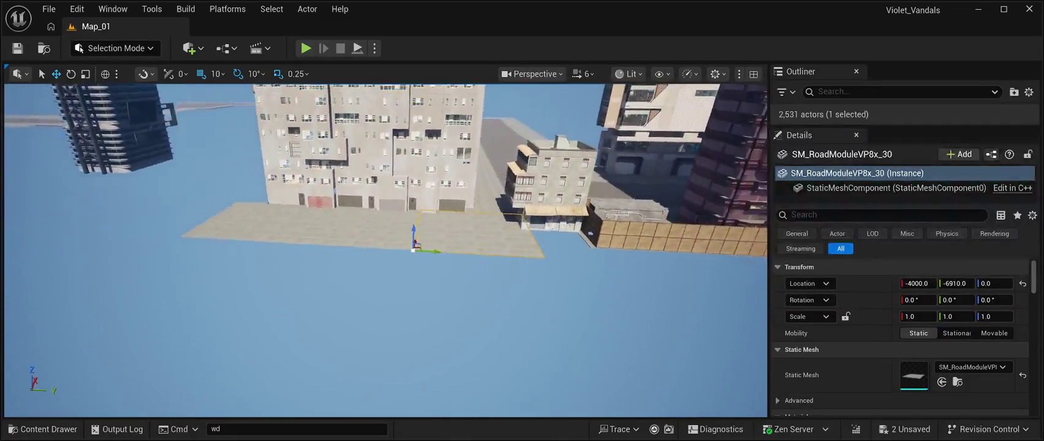
Step: Delete the stray SM_RoadModuleVP8x_30, _31 and _32 slabs, checking at street level
{"action": "left_click", "coordinate": [324, 215]}
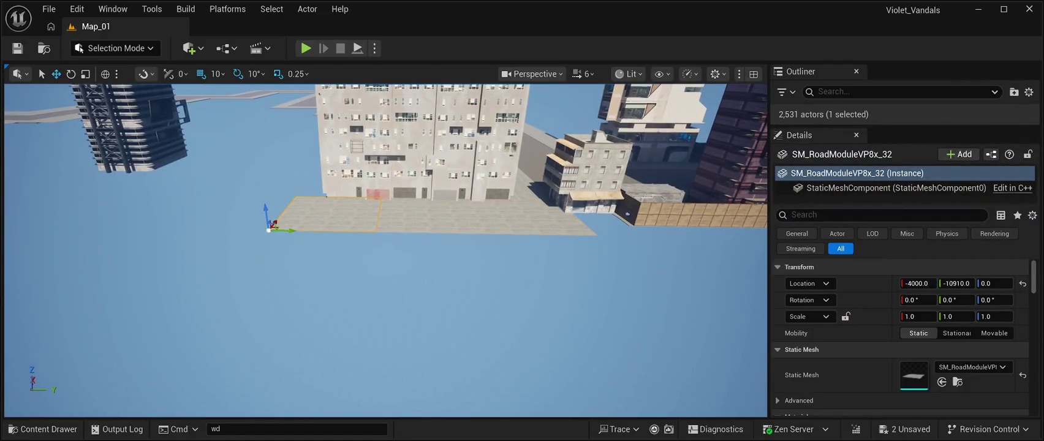
{"action": "key", "text": "Delete"}
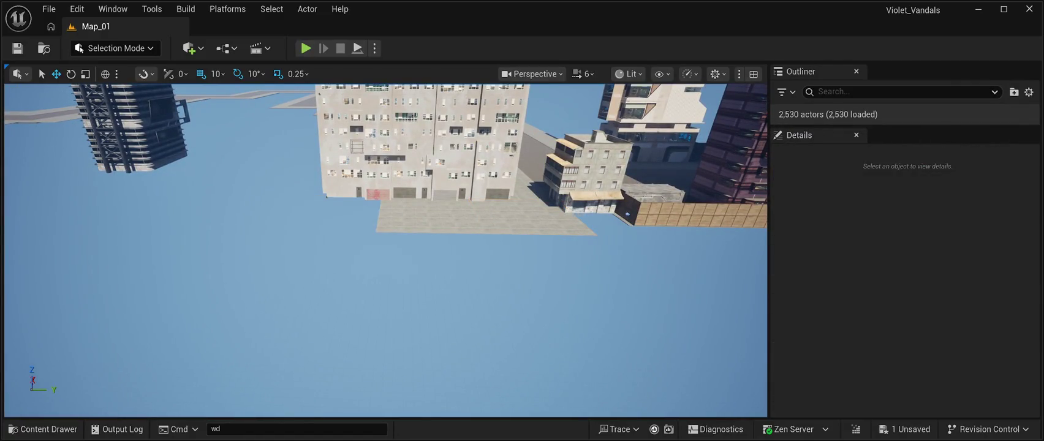
{"action": "left_click", "coordinate": [378, 225]}
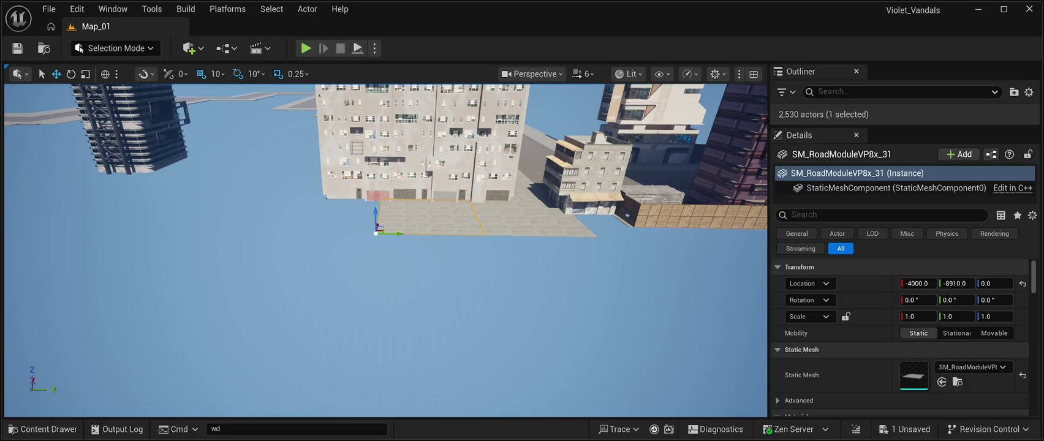
{"action": "key", "text": "Delete"}
{"action": "key", "text": "w"}
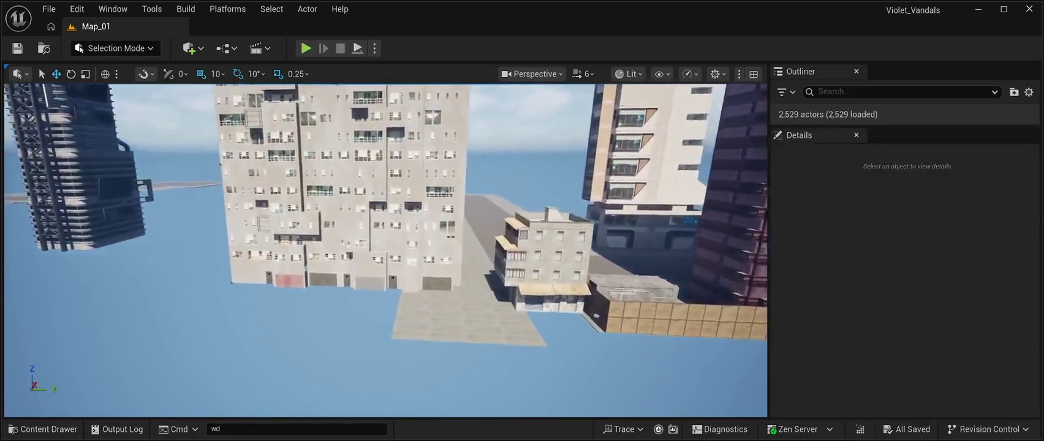
{"action": "key", "text": "w"}
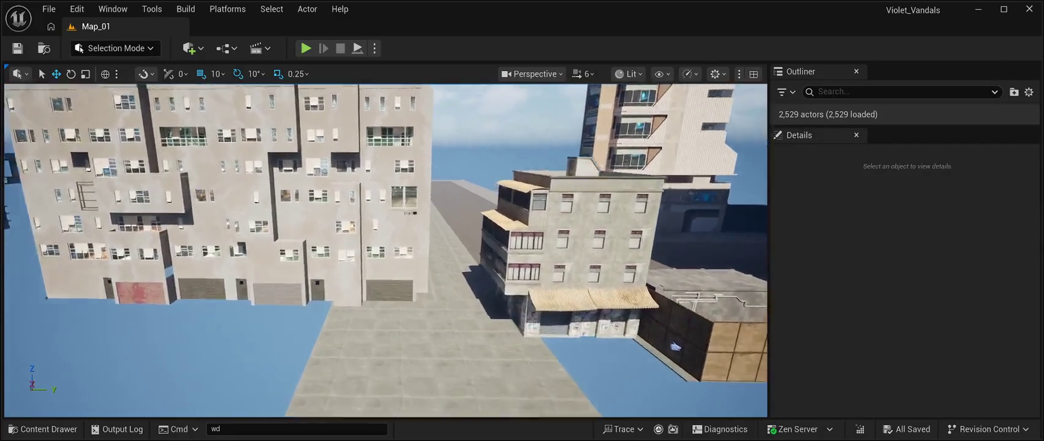
{"action": "key", "text": "e"}
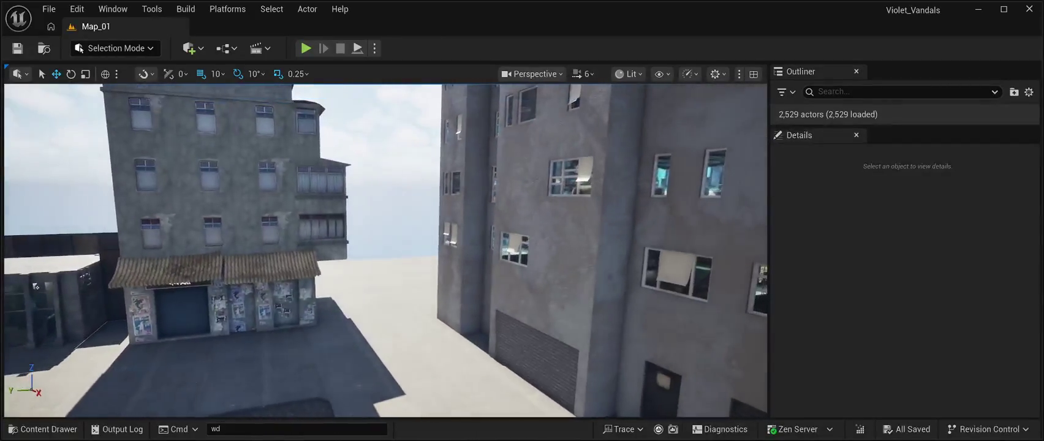
{"action": "left_click", "coordinate": [404, 285]}
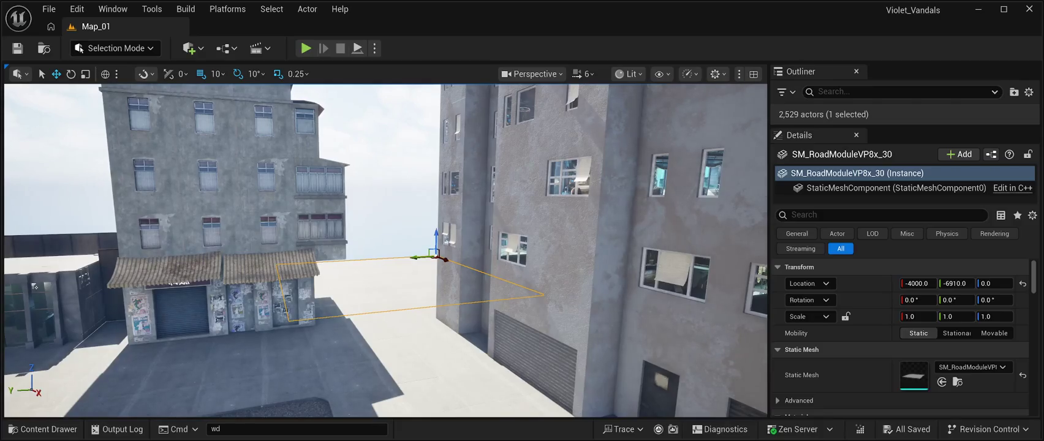
{"action": "key", "text": "Delete"}
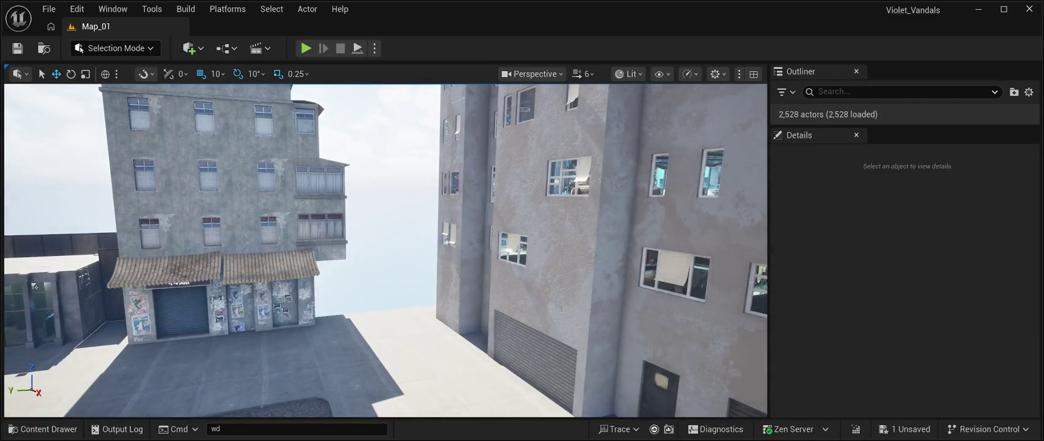
{"action": "key", "text": "s"}
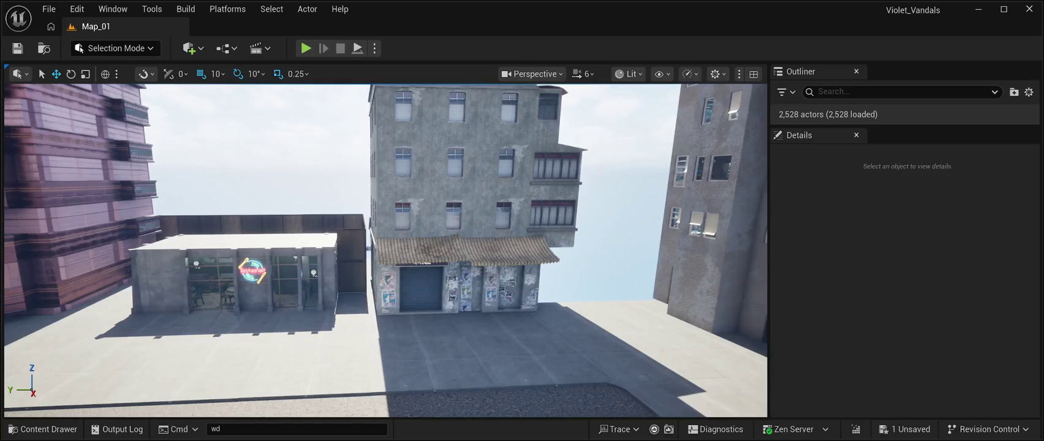
Step: Shift the central cyberpunk building along Y to -4670
{"action": "left_click", "coordinate": [468, 184]}
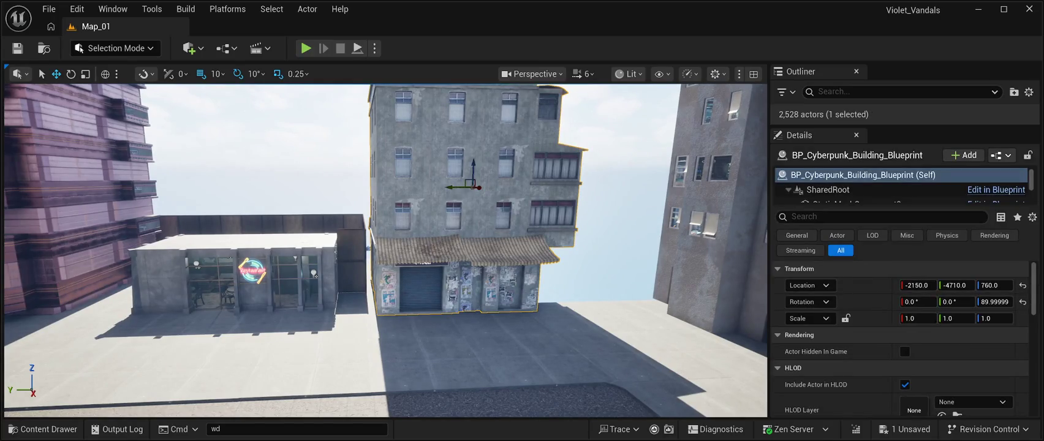
{"action": "left_click_drag", "start_coordinate": [455, 188], "coordinate": [449, 187]}
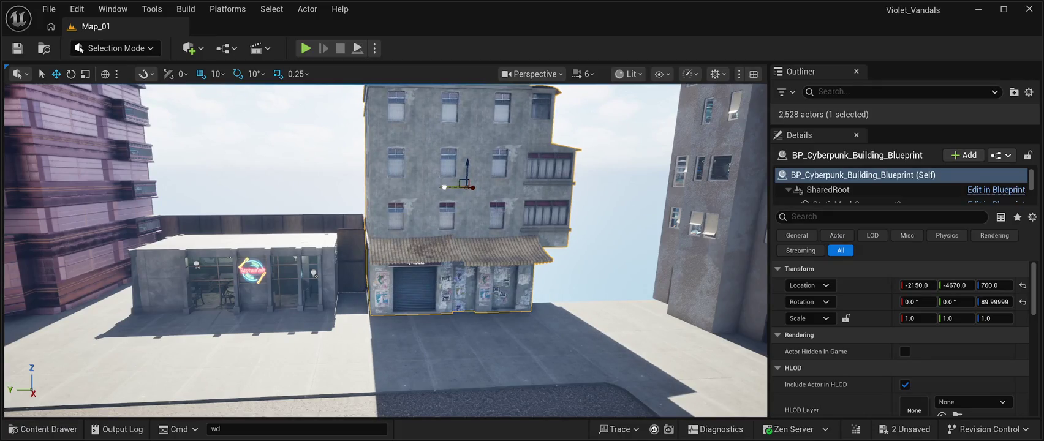
{"action": "left_click", "coordinate": [233, 170]}
{"action": "scroll", "coordinate": [233, 170], "scroll_direction": "up", "scroll_amount": 5}
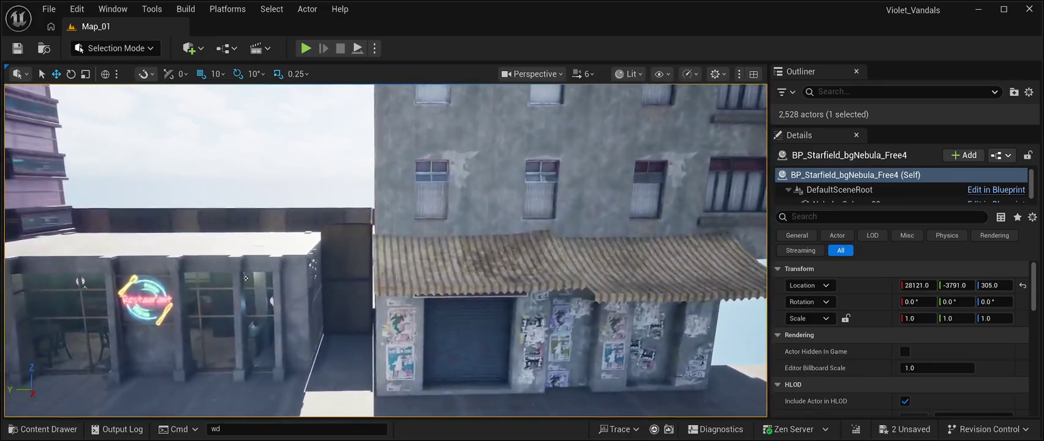
{"action": "scroll", "coordinate": [233, 169], "scroll_direction": "up", "scroll_amount": 5}
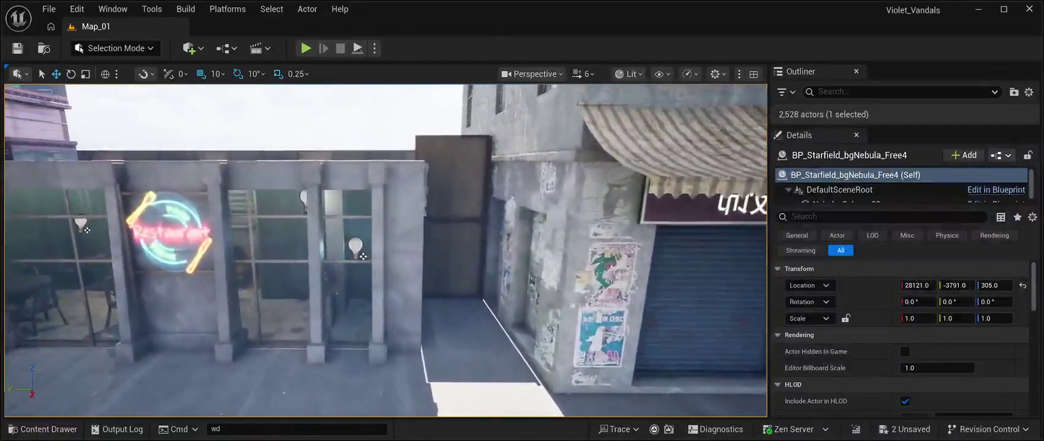
{"action": "scroll", "coordinate": [193, 207], "scroll_direction": "down", "scroll_amount": 6}
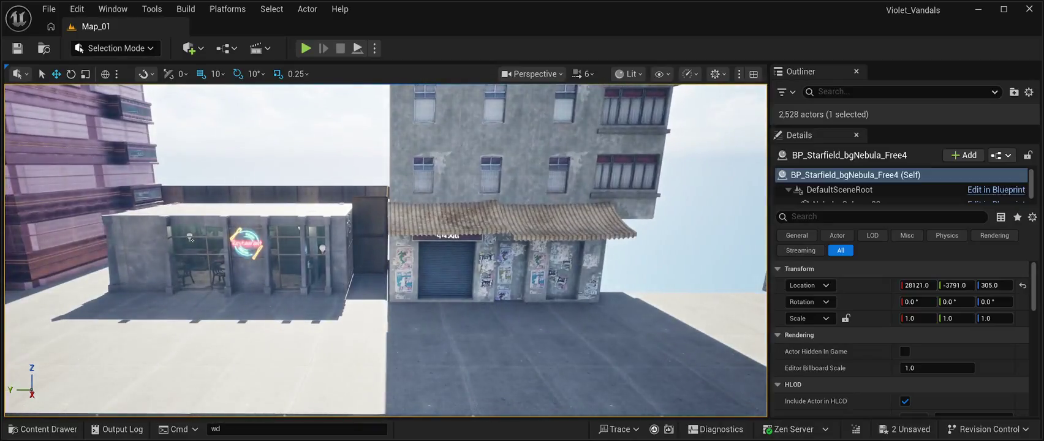
{"action": "left_click", "coordinate": [191, 239]}
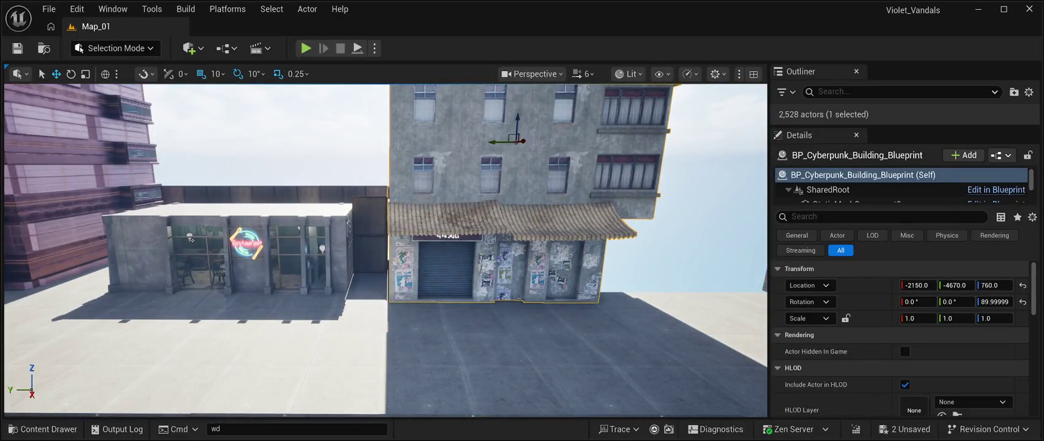
Step: Orbit the view to inspect the alley behind the restaurant and the surrounding buildings
{"action": "mouse_move", "coordinate": [190, 239]}
{"action": "left_mouse_down"}
{"action": "mouse_move", "coordinate": [162, 188]}
{"action": "mouse_move", "coordinate": [175, 246]}
{"action": "left_mouse_up"}
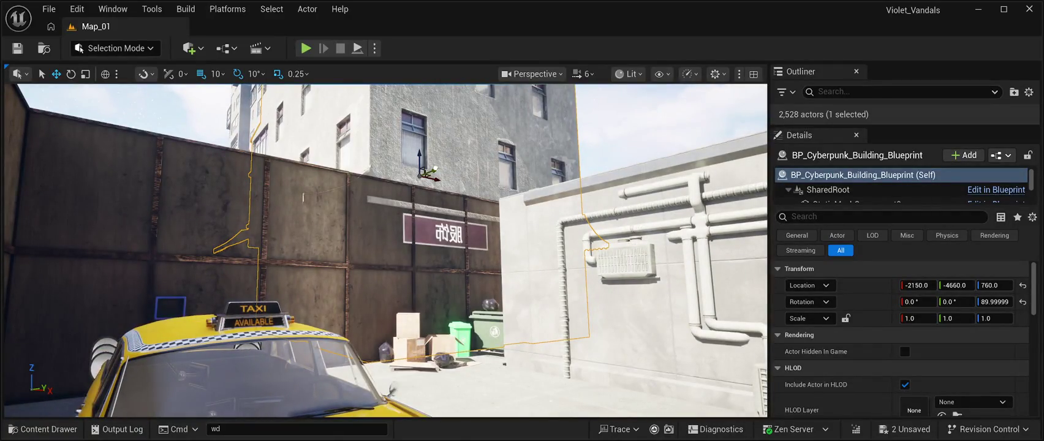
{"action": "mouse_move", "coordinate": [175, 246]}
{"action": "left_mouse_down"}
{"action": "mouse_move", "coordinate": [190, 270]}
{"action": "mouse_move", "coordinate": [297, 182]}
{"action": "left_mouse_up"}
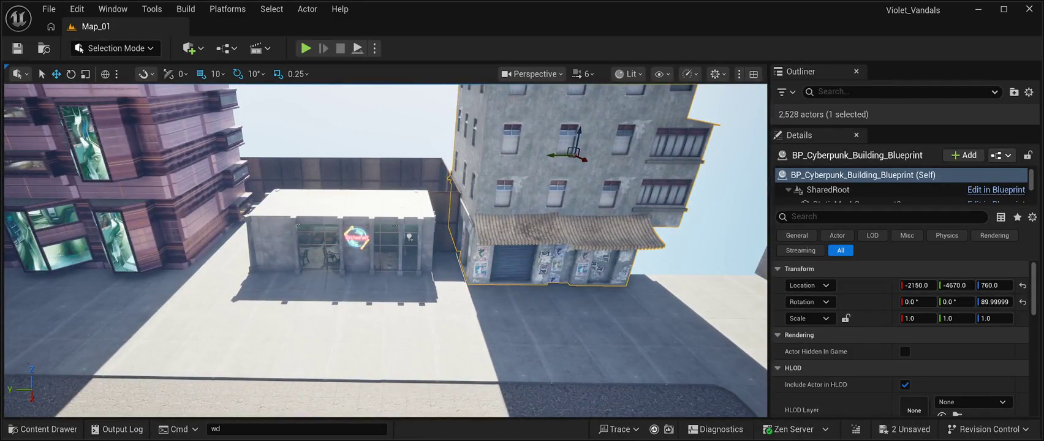
{"action": "left_click_drag", "start_coordinate": [296, 183], "coordinate": [296, 182]}
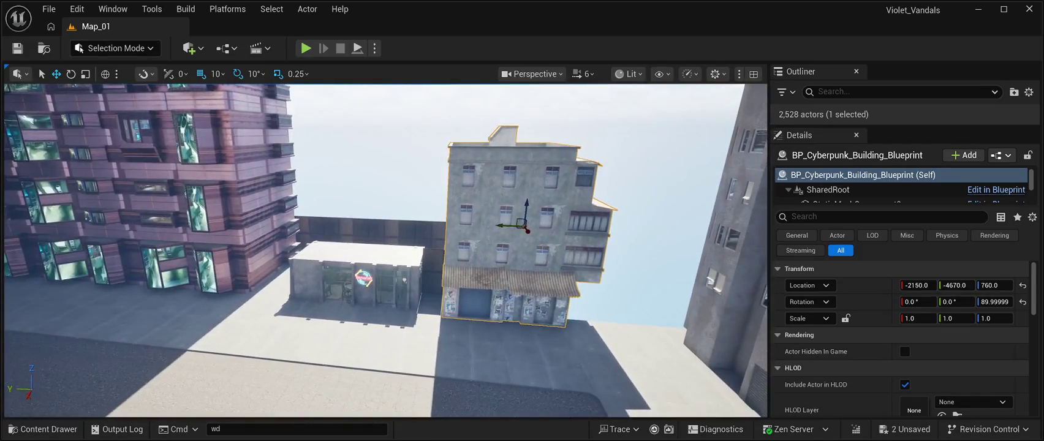
Step: Duplicate the wooden wall behind the restaurant and position the copy in the alley
{"action": "left_click", "coordinate": [355, 230]}
{"action": "key", "text": "ctrl+d"}
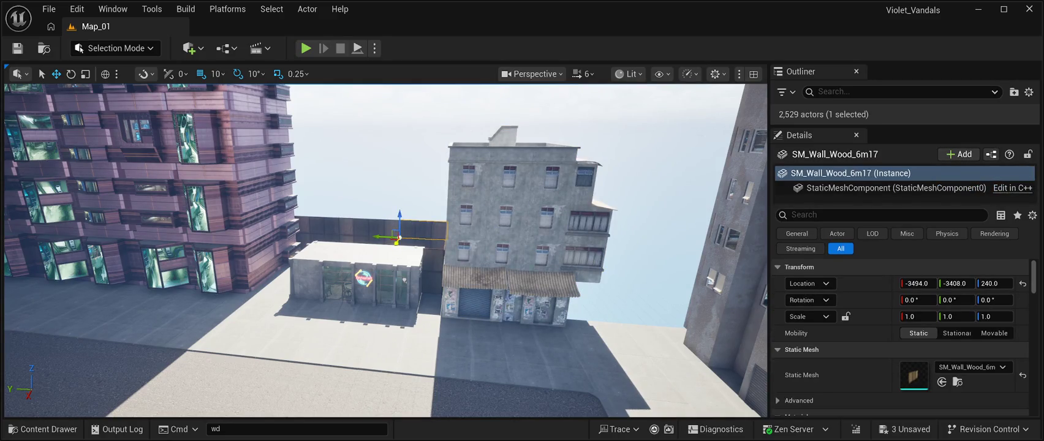
{"action": "mouse_move", "coordinate": [393, 247]}
{"action": "left_mouse_down"}
{"action": "mouse_move", "coordinate": [375, 327]}
{"action": "mouse_move", "coordinate": [459, 309]}
{"action": "mouse_move", "coordinate": [625, 314]}
{"action": "left_mouse_up"}
{"action": "key", "text": "f"}
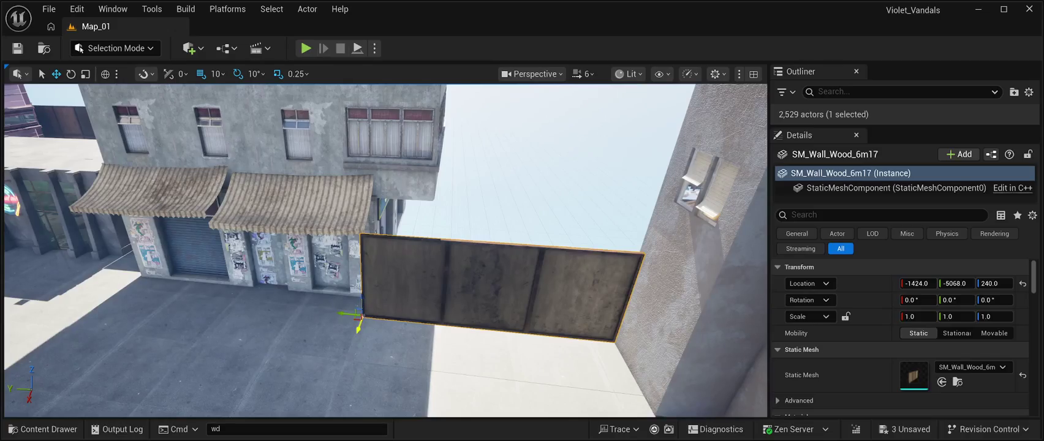
{"action": "mouse_move", "coordinate": [358, 328]}
{"action": "left_mouse_down"}
{"action": "mouse_move", "coordinate": [384, 252]}
{"action": "mouse_move", "coordinate": [392, 248]}
{"action": "mouse_move", "coordinate": [412, 284]}
{"action": "mouse_move", "coordinate": [395, 301]}
{"action": "mouse_move", "coordinate": [423, 289]}
{"action": "mouse_move", "coordinate": [429, 270]}
{"action": "mouse_move", "coordinate": [405, 245]}
{"action": "mouse_move", "coordinate": [429, 257]}
{"action": "mouse_move", "coordinate": [414, 285]}
{"action": "left_mouse_up"}
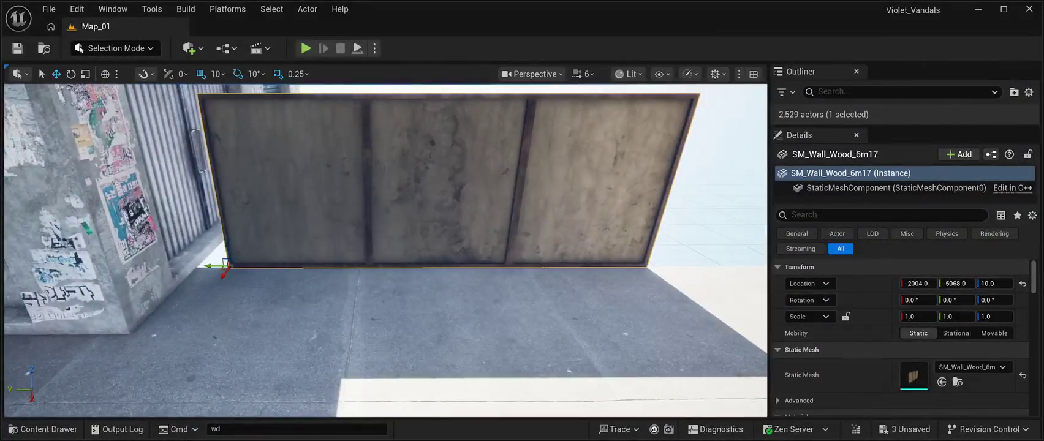
{"action": "left_click_drag", "start_coordinate": [216, 265], "coordinate": [170, 279]}
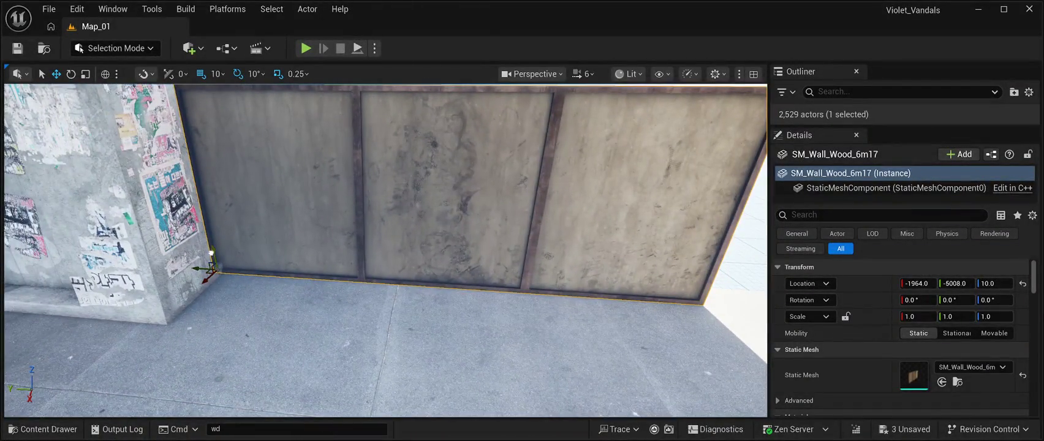
{"action": "left_click_drag", "start_coordinate": [210, 253], "coordinate": [212, 257]}
{"action": "key", "text": "ctrl+z"}
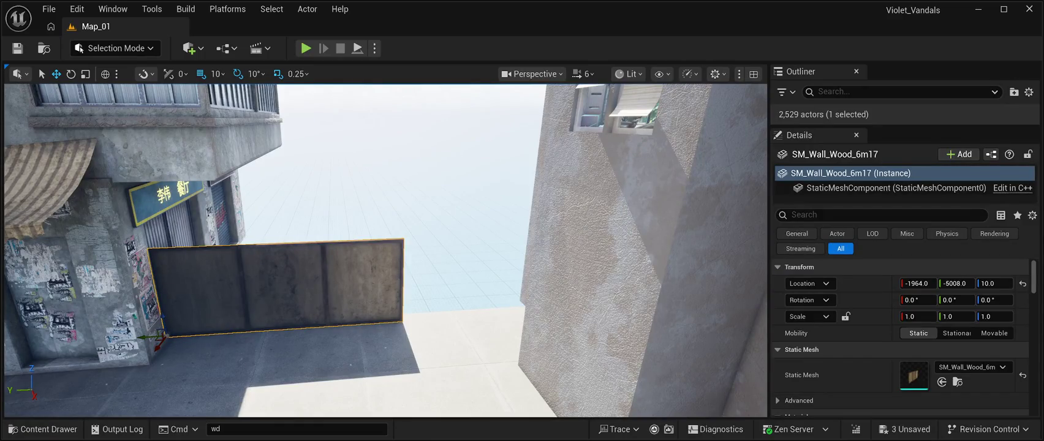
Step: Stack a second wooden wall copy above the first and line the two panels up
{"action": "left_click_drag", "start_coordinate": [162, 313], "coordinate": [175, 219]}
{"action": "key", "text": "a"}
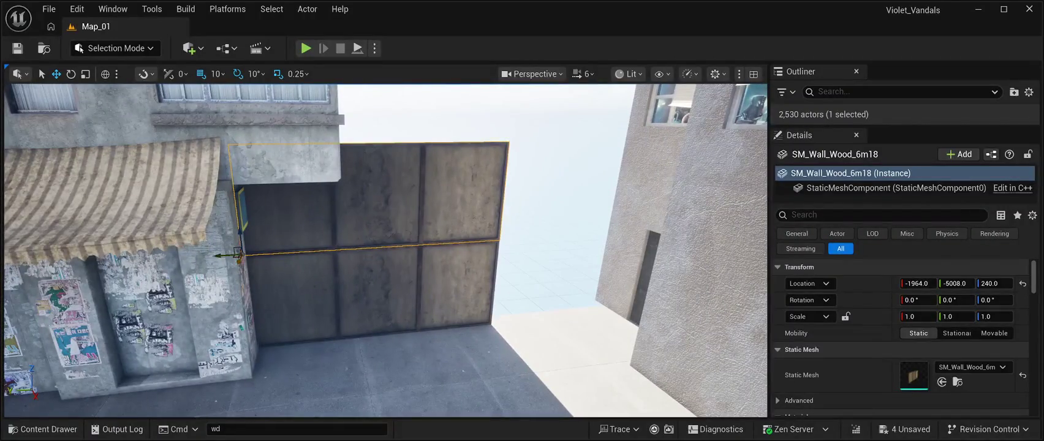
{"action": "left_click_drag", "start_coordinate": [238, 258], "coordinate": [224, 282]}
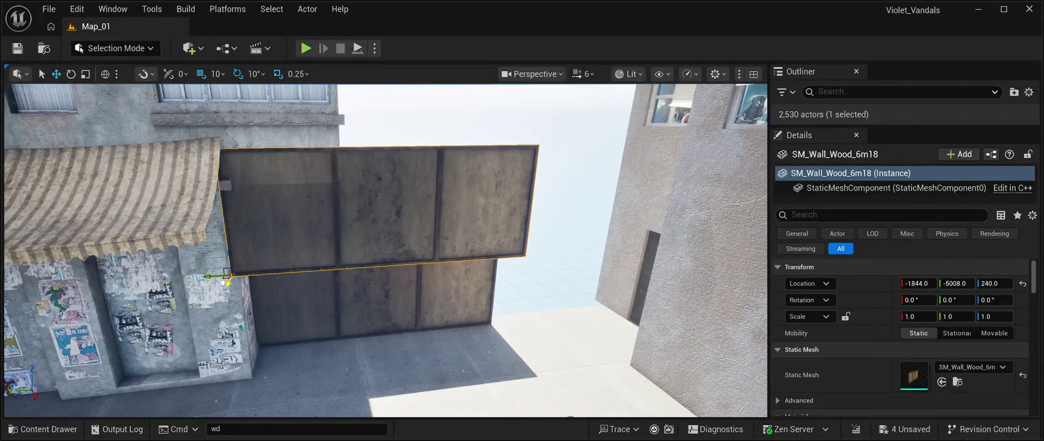
{"action": "left_click", "coordinate": [367, 297]}
{"action": "left_click_drag", "start_coordinate": [242, 352], "coordinate": [234, 392]}
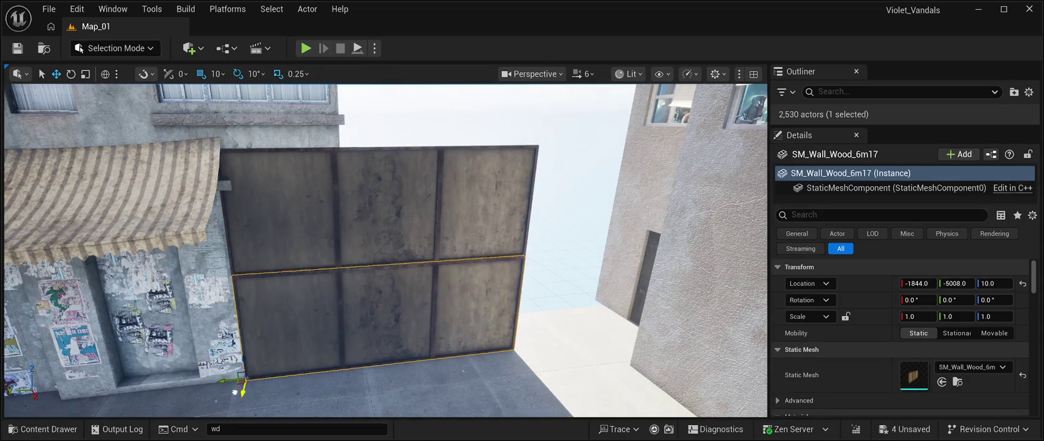
{"action": "key", "text": "f"}
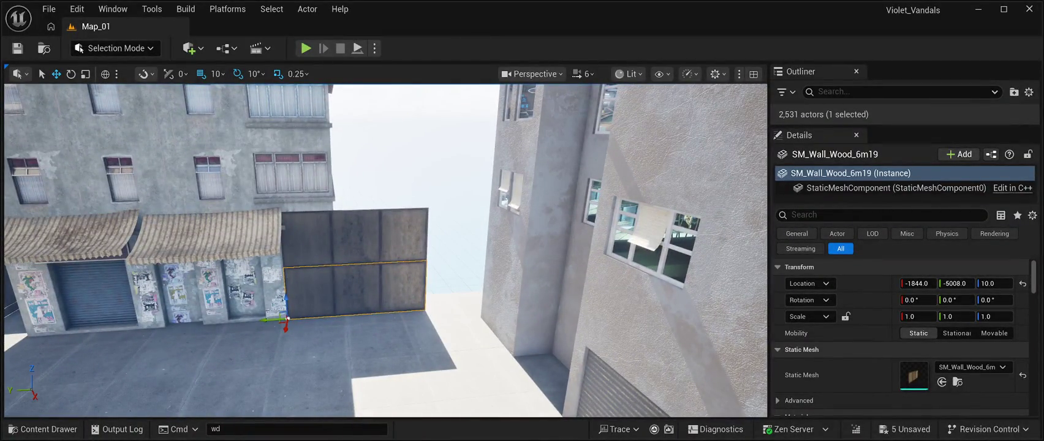
Step: Extend the gate with another wall copy over the alley opening, top panel at -1844, -5608, 240
{"action": "left_click_drag", "start_coordinate": [273, 320], "coordinate": [405, 316]}
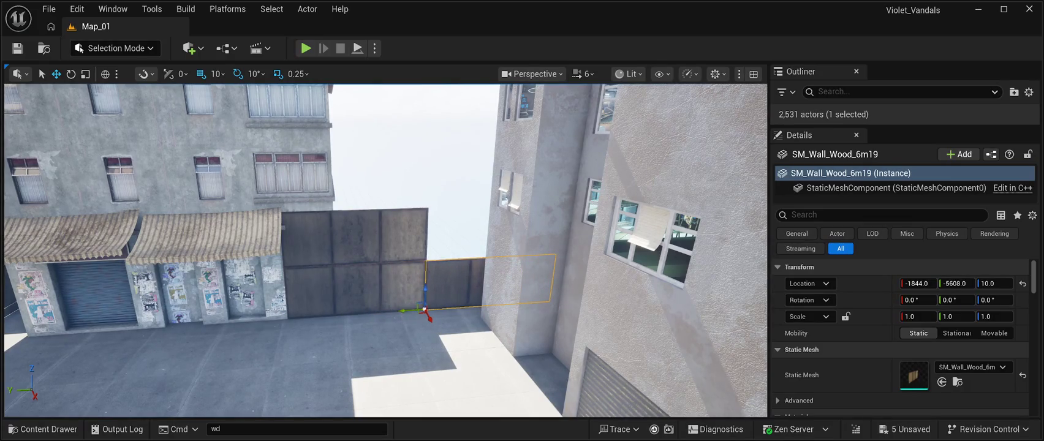
{"action": "key", "text": "f"}
{"action": "key", "text": "w"}
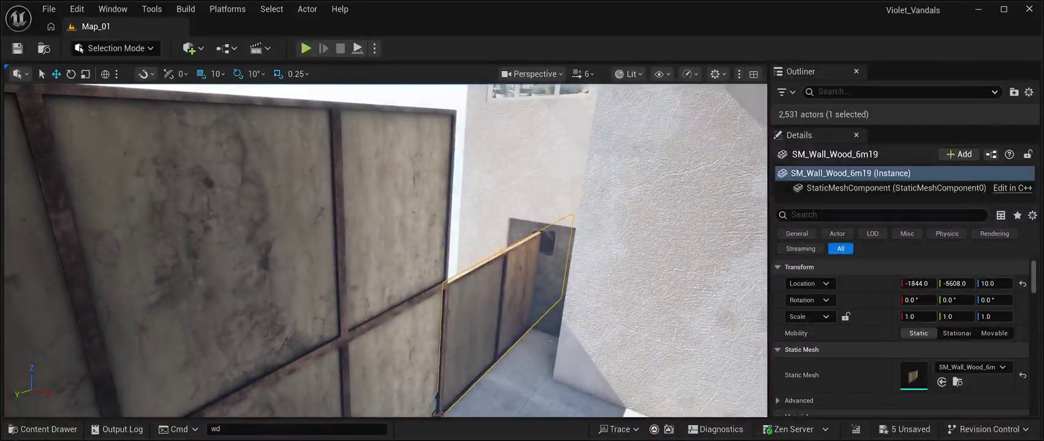
{"action": "key", "text": "s"}
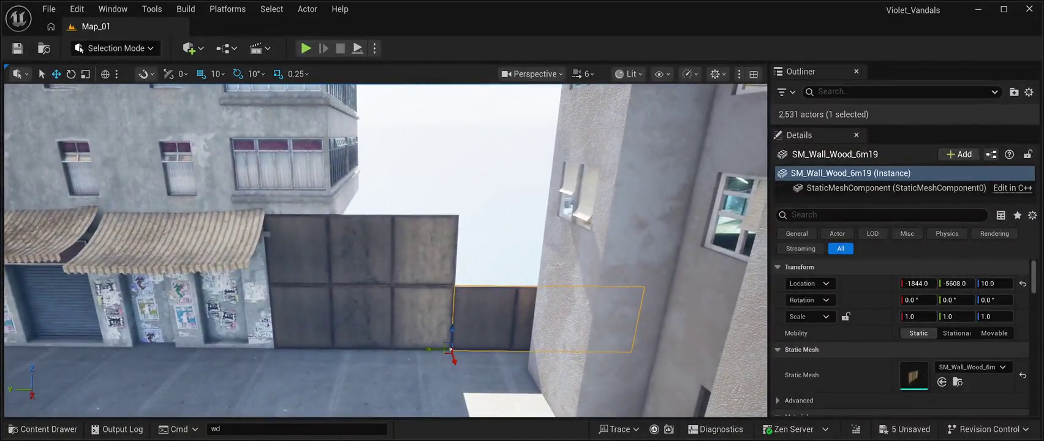
{"action": "left_click", "coordinate": [367, 251]}
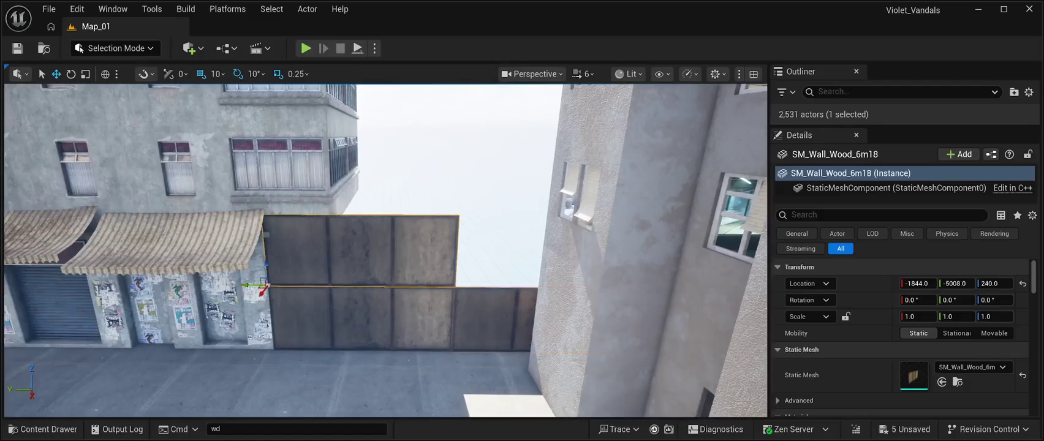
{"action": "mouse_move", "coordinate": [251, 288]}
{"action": "left_mouse_down"}
{"action": "mouse_move", "coordinate": [271, 302]}
{"action": "mouse_move", "coordinate": [444, 301]}
{"action": "mouse_move", "coordinate": [429, 286]}
{"action": "mouse_move", "coordinate": [362, 284]}
{"action": "left_mouse_up"}
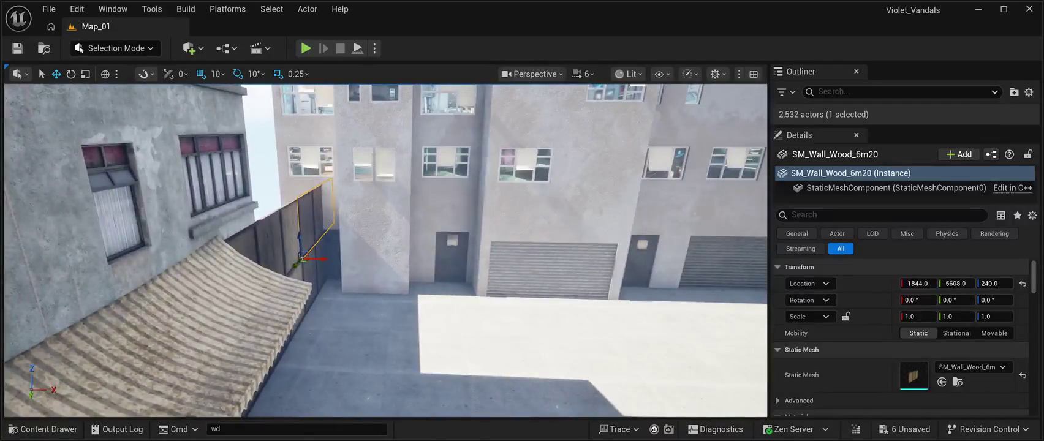
Step: Shift BP_Slumbuilding11 slightly along X toward the wooden wall gate
{"action": "left_click", "coordinate": [361, 269]}
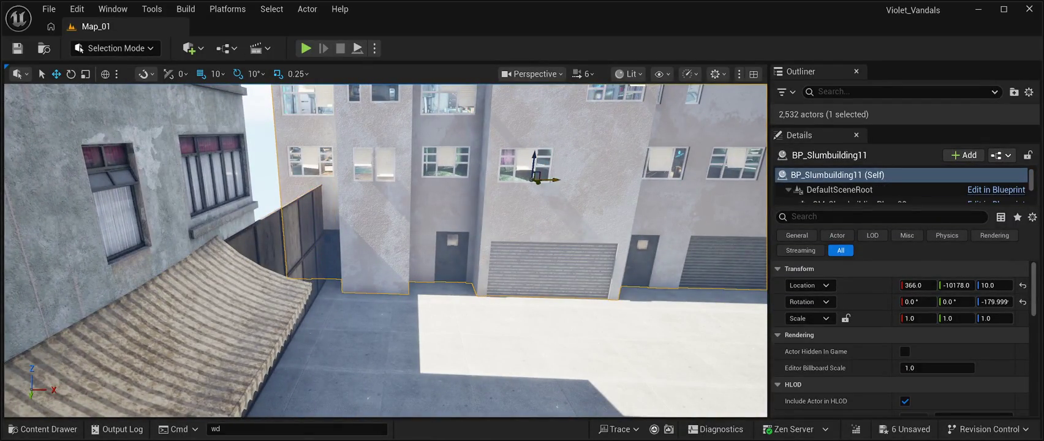
{"action": "left_click_drag", "start_coordinate": [554, 179], "coordinate": [550, 179]}
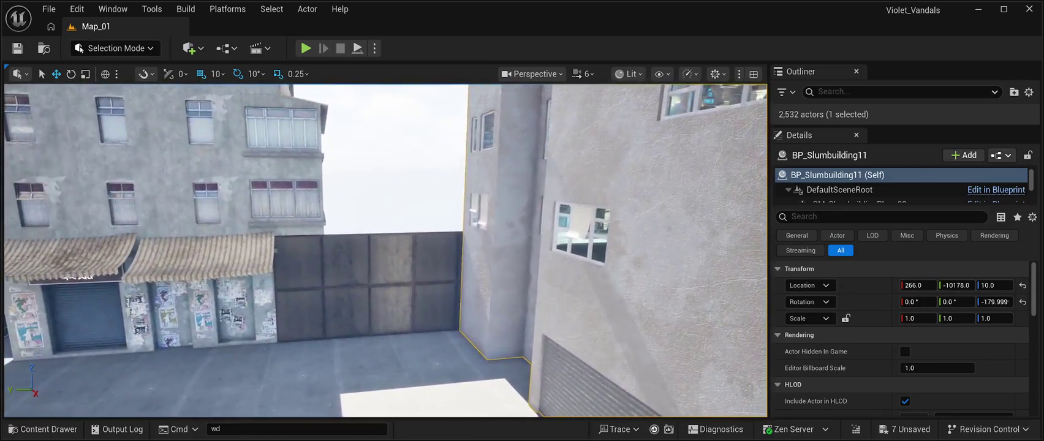
{"action": "left_click", "coordinate": [465, 104]}
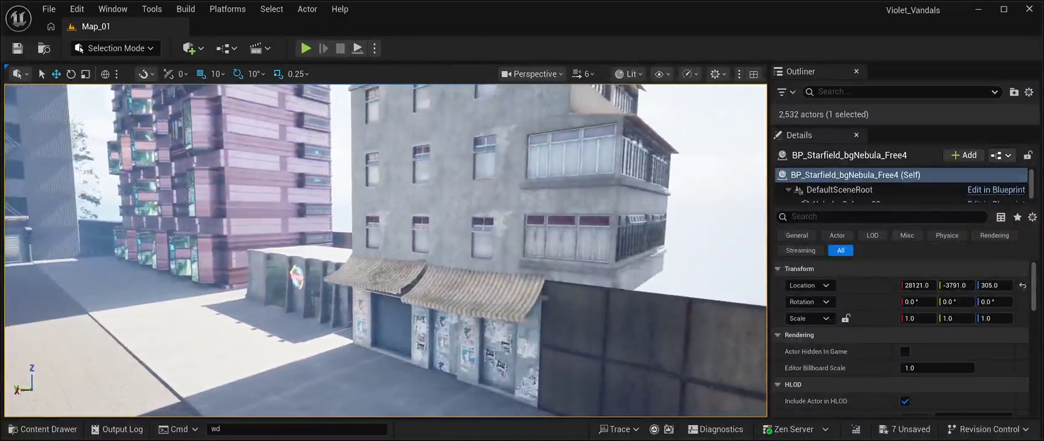
Step: Look over the open lot, then start a playtest of the level with Alt+P
{"action": "key", "text": "w"}
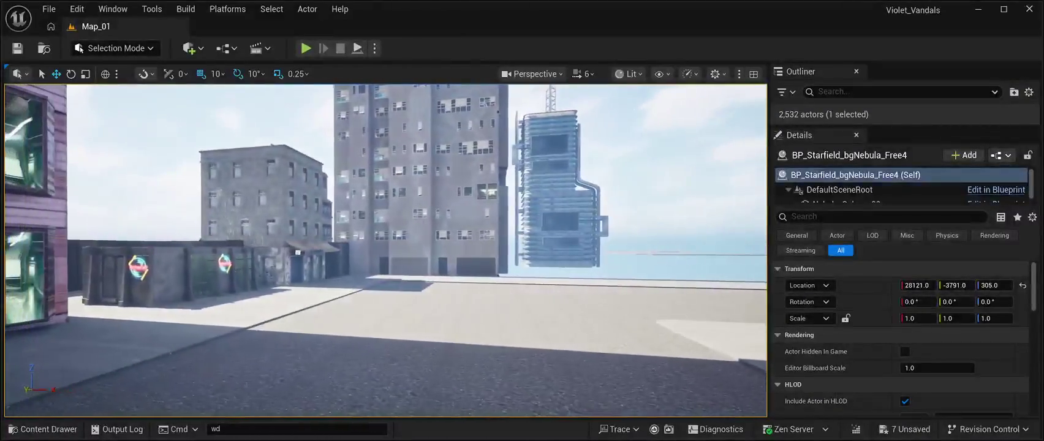
{"action": "key", "text": "a"}
{"action": "key", "text": "d"}
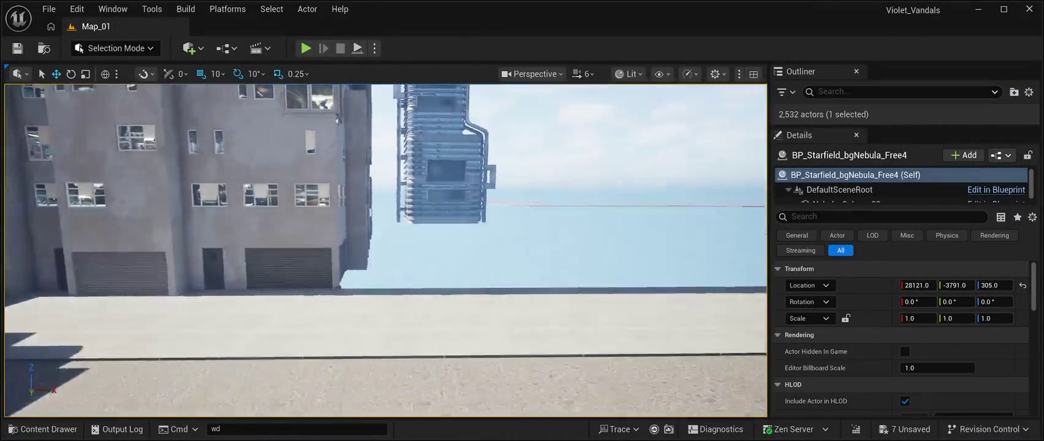
{"action": "key", "text": "a"}
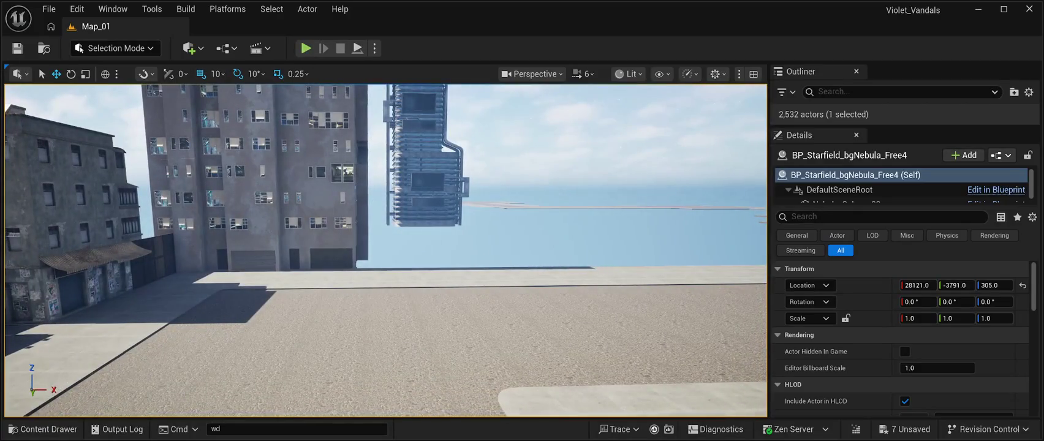
{"action": "key", "text": "alt+p"}
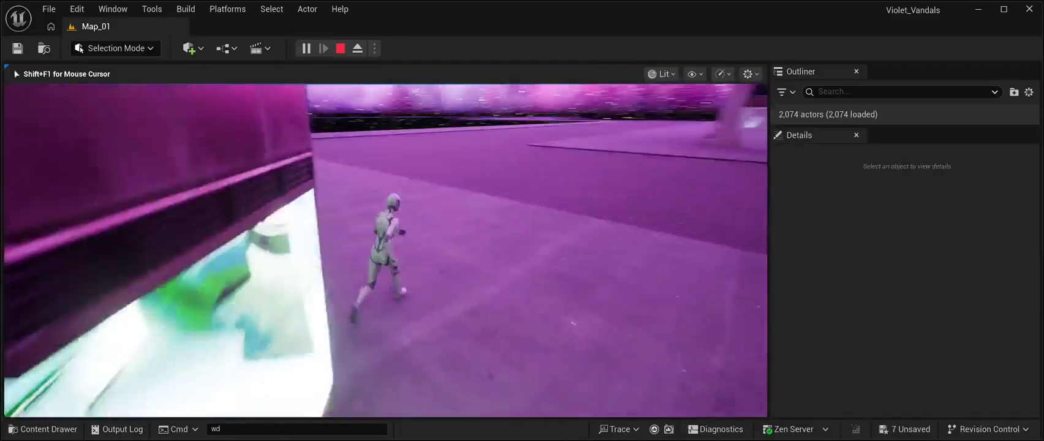
{"action": "key", "text": "Escape"}
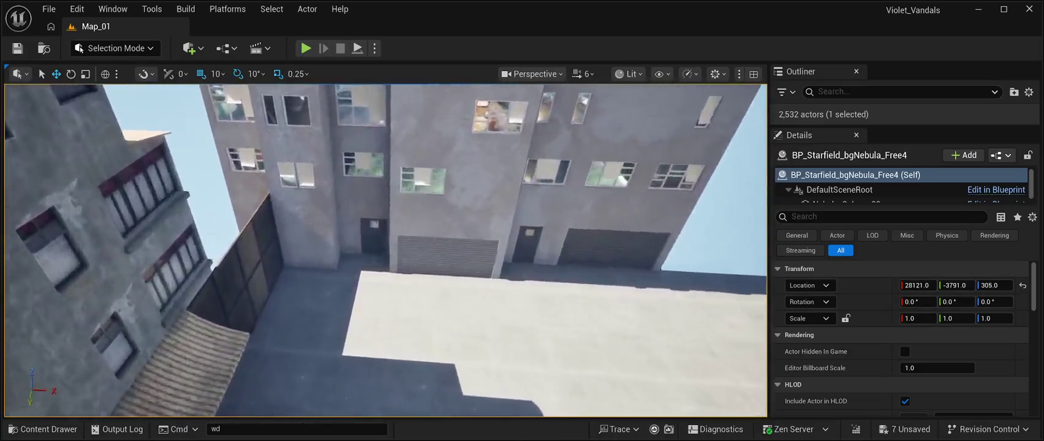
Step: Fly toward the garage doors and add a Plane actor at -680, 280, 620
{"action": "key", "text": "w"}
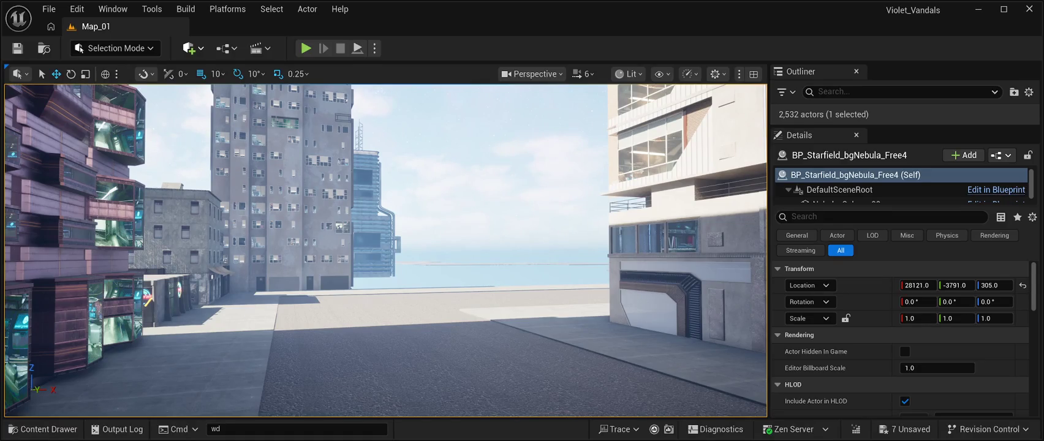
{"action": "key", "text": "ctrl+v"}
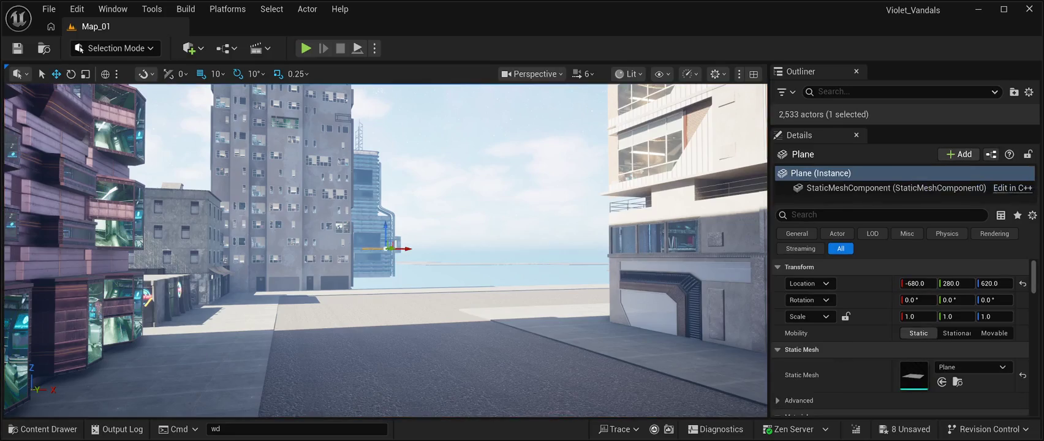
Step: Move the new plane along Y toward the slum building wall
{"action": "key", "text": "f"}
{"action": "left_click_drag", "start_coordinate": [386, 251], "coordinate": [276, 241]}
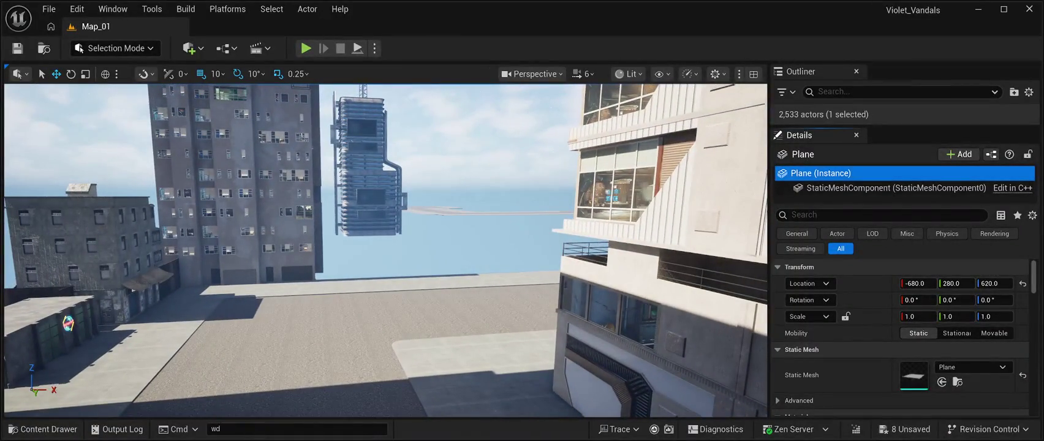
{"action": "left_click", "coordinate": [894, 188]}
{"action": "key", "text": "f"}
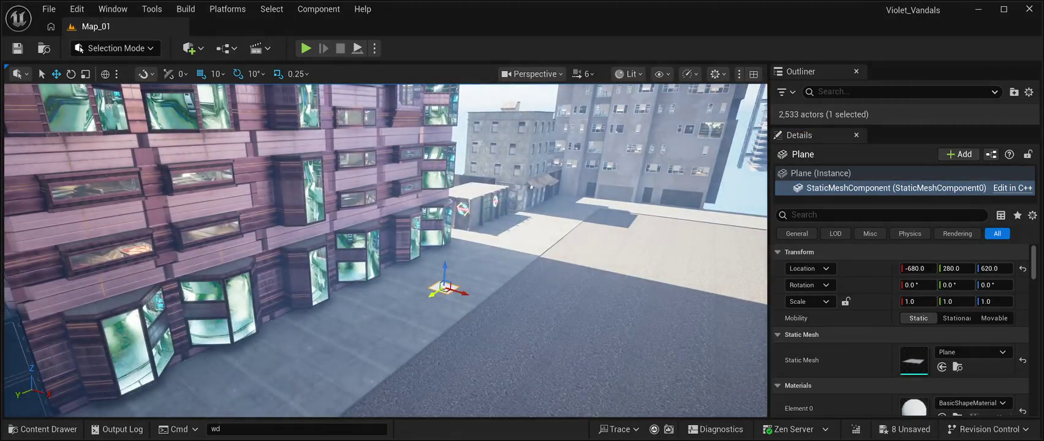
{"action": "left_click_drag", "start_coordinate": [958, 268], "coordinate": [882, 268]}
{"action": "key", "text": "f"}
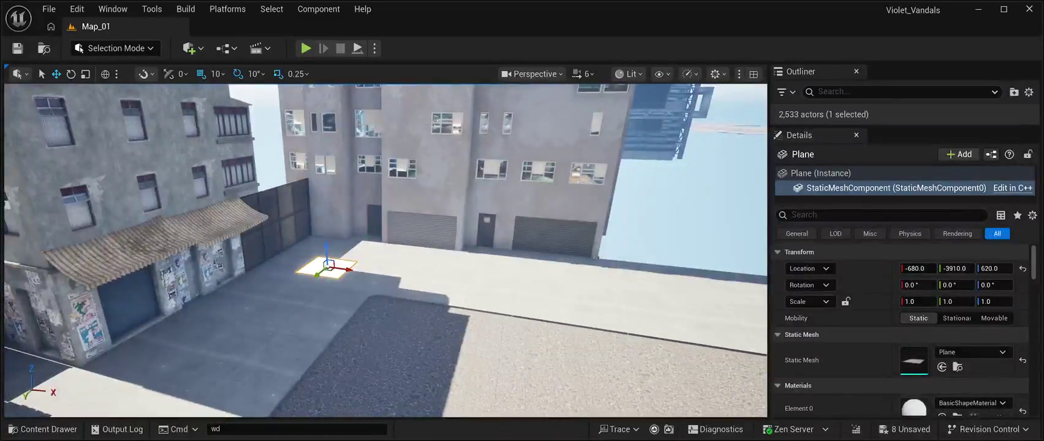
{"action": "left_click_drag", "start_coordinate": [955, 269], "coordinate": [930, 268]}
Step: Rotate the plane 90° so it stands upright
{"action": "key", "text": "e"}
{"action": "left_click_drag", "start_coordinate": [429, 181], "coordinate": [419, 215]}
{"action": "left_click_drag", "start_coordinate": [409, 160], "coordinate": [397, 217]}
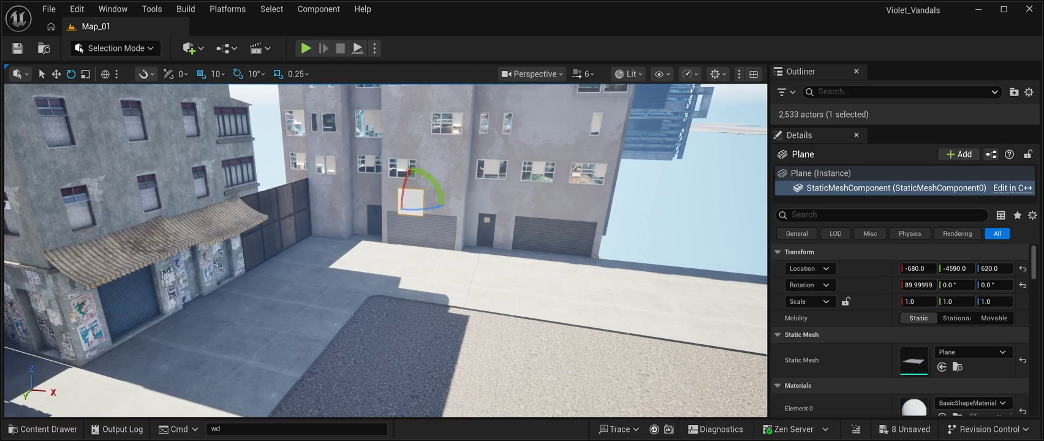
Step: Lower the plane to -680, -4590, 360, save the level and start a playtest
{"action": "left_click", "coordinate": [56, 74]}
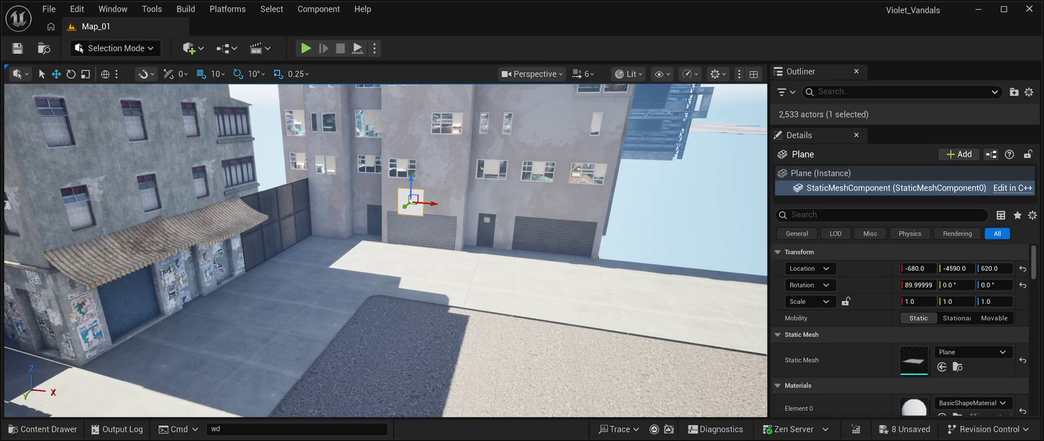
{"action": "key", "text": "w"}
{"action": "key", "text": "d"}
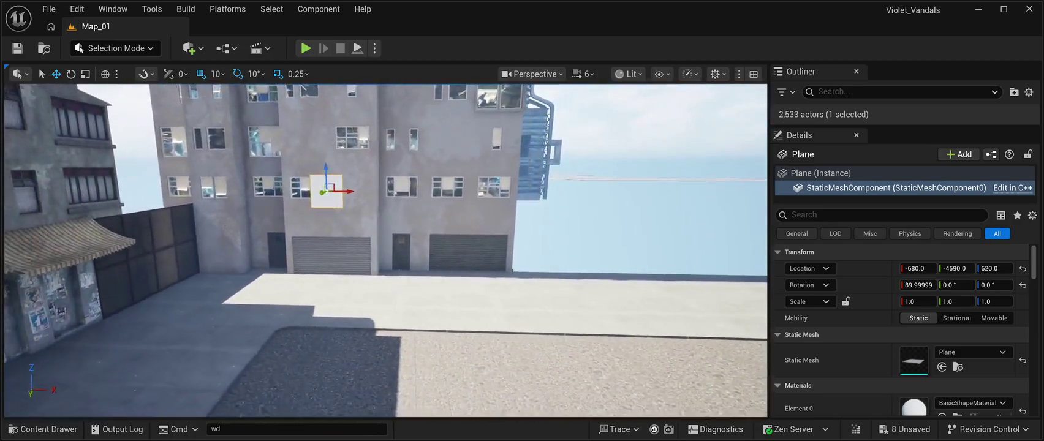
{"action": "left_click_drag", "start_coordinate": [326, 175], "coordinate": [329, 257]}
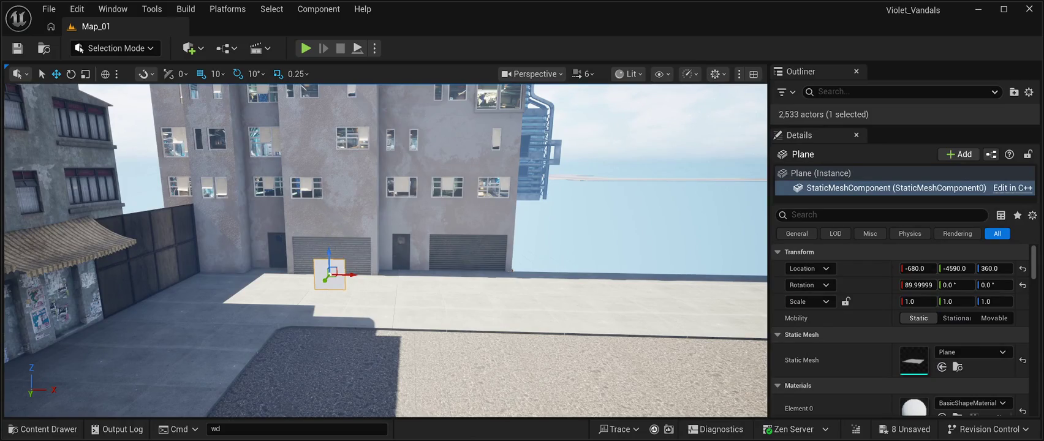
{"action": "left_click", "coordinate": [17, 48]}
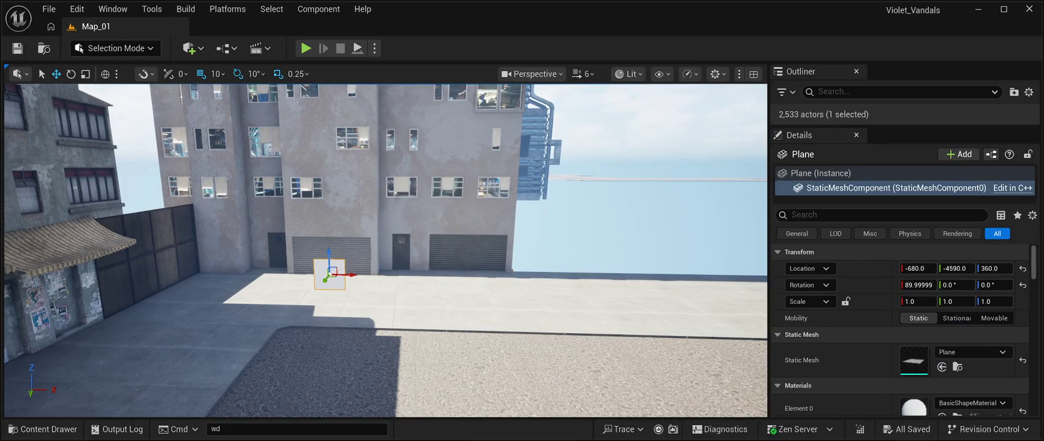
{"action": "left_click", "coordinate": [305, 48]}
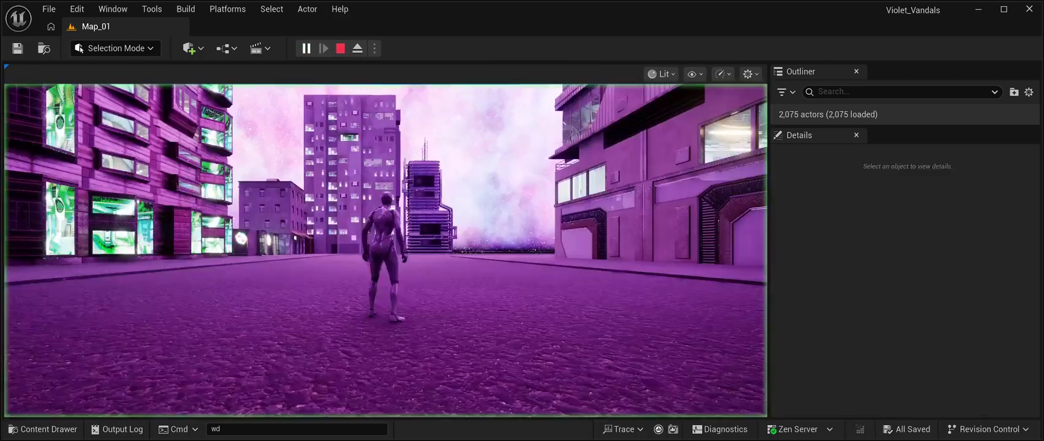
{"action": "key", "text": "w"}
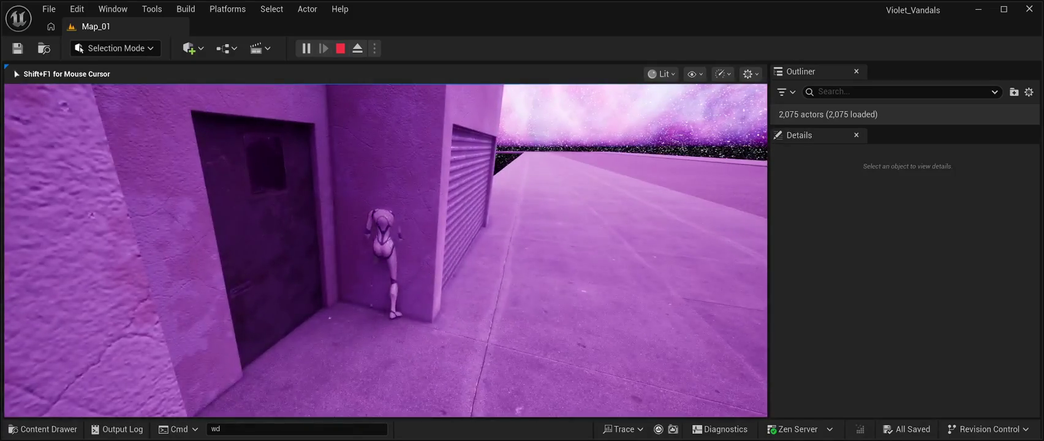
{"action": "key", "text": "a"}
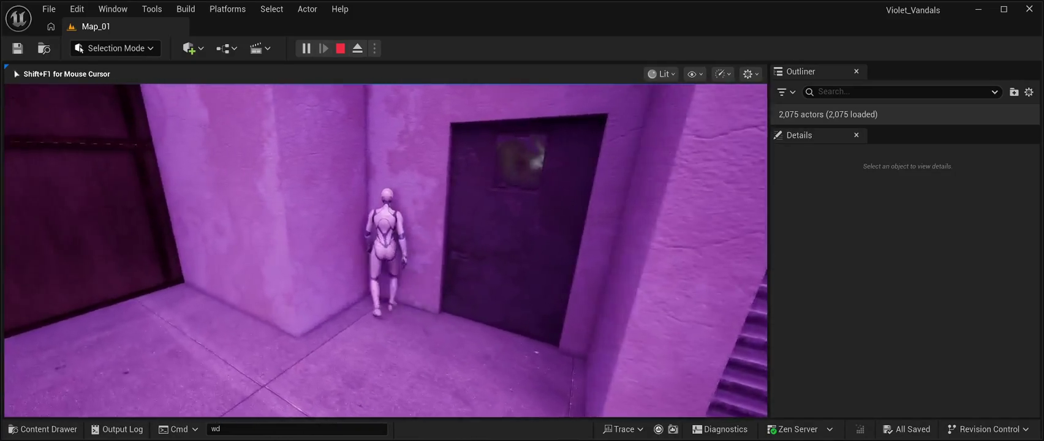
{"action": "key", "text": "w"}
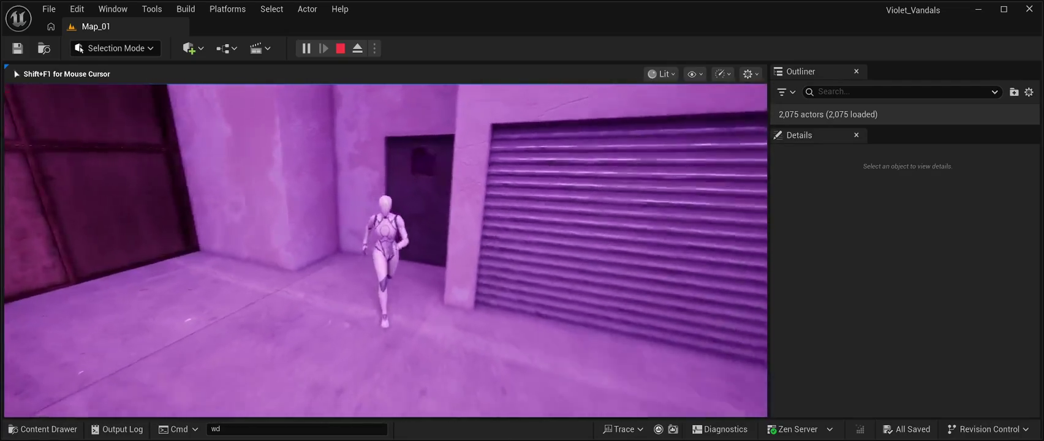
{"action": "key", "text": "a"}
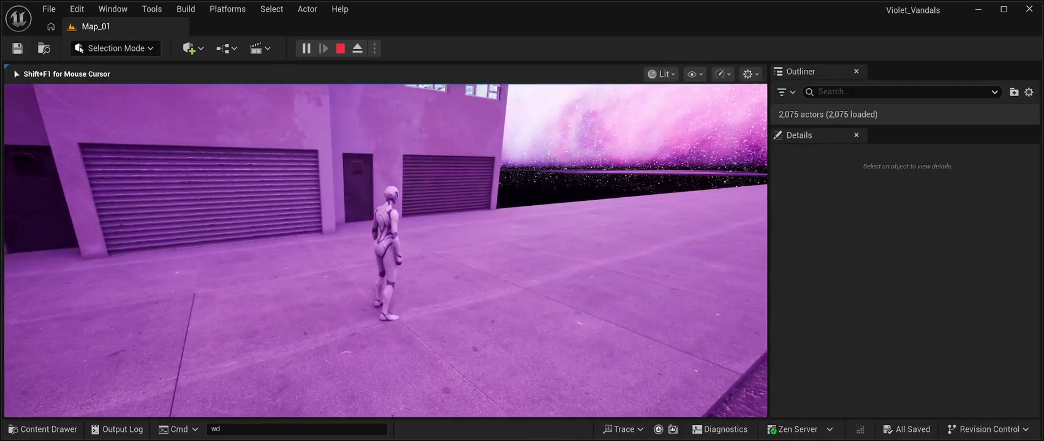
{"action": "key", "text": "Escape"}
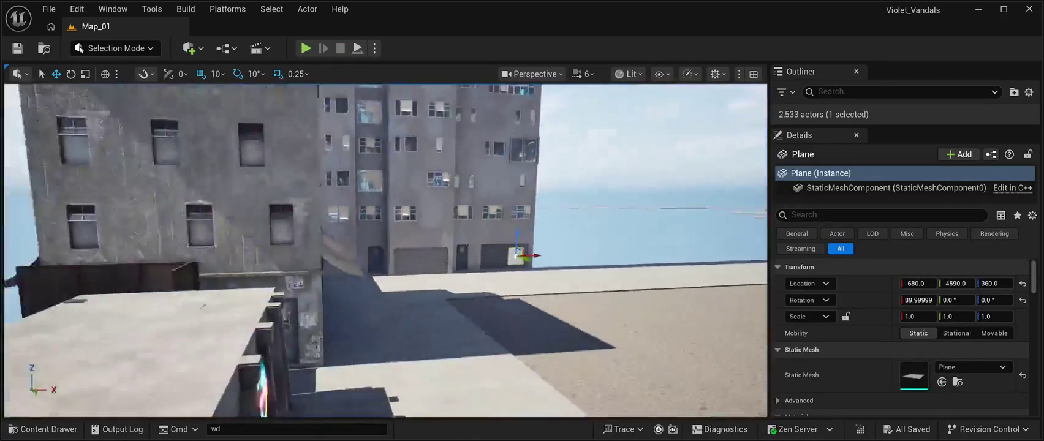
Step: Slide the plane along the wall toward the corner
{"action": "key", "text": "f"}
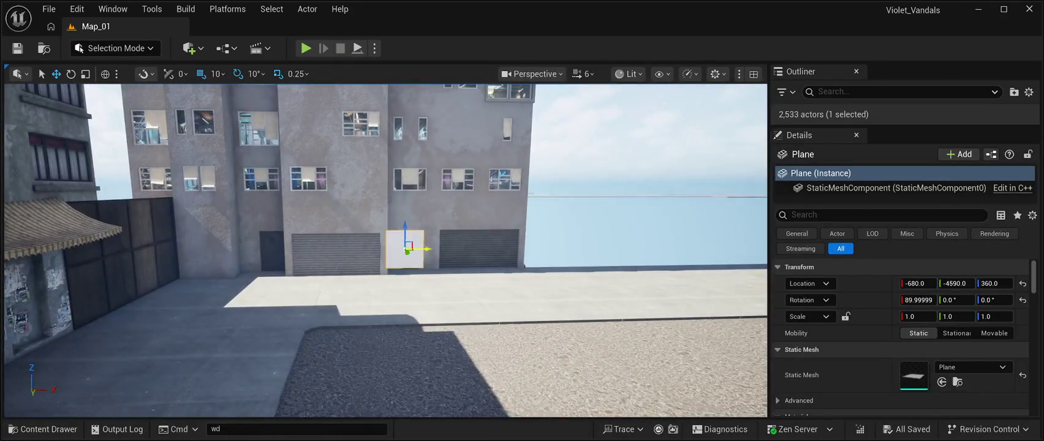
{"action": "left_click_drag", "start_coordinate": [412, 246], "coordinate": [248, 248]}
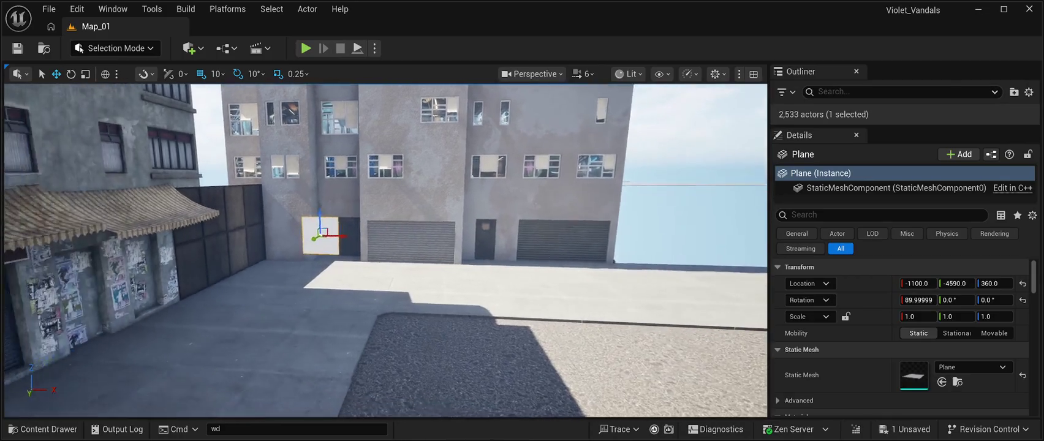
{"action": "key", "text": "f"}
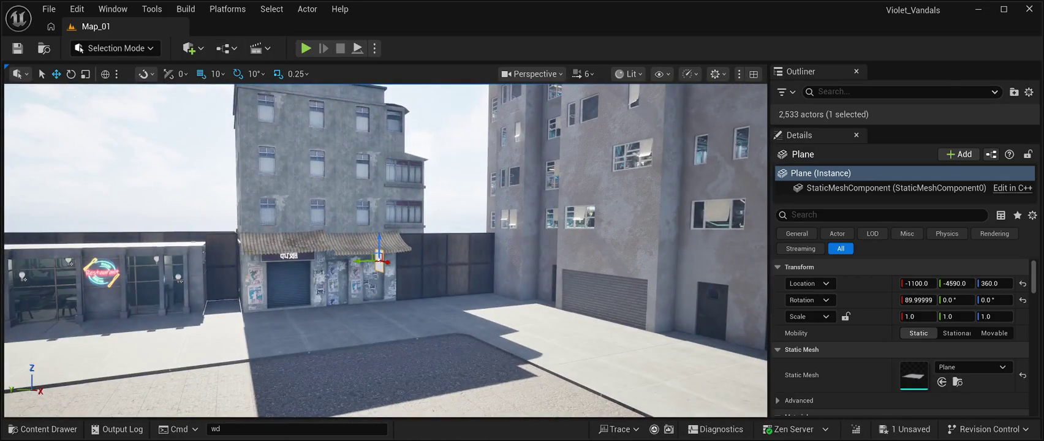
Step: Rotate the shopfront building about 20° around its vertical axis
{"action": "key", "text": "e"}
{"action": "left_click", "coordinate": [319, 183]}
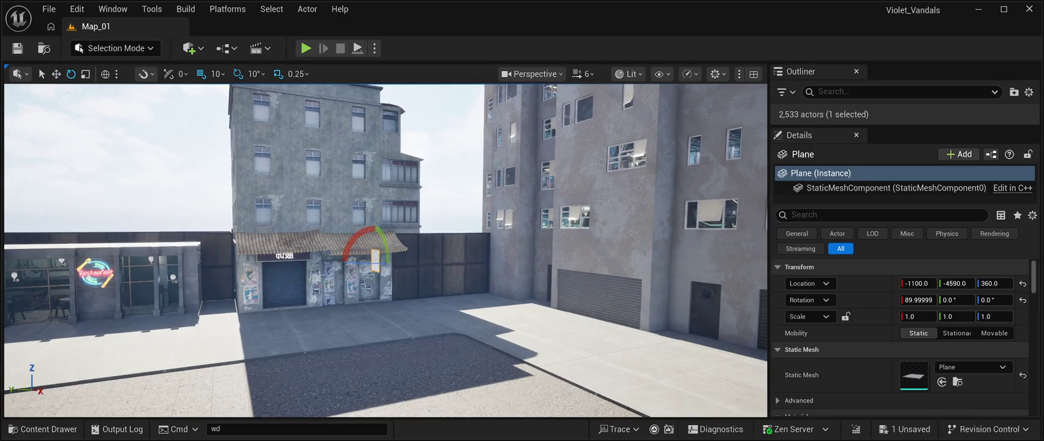
{"action": "mouse_move", "coordinate": [318, 189]}
{"action": "left_mouse_down"}
{"action": "mouse_move", "coordinate": [285, 190]}
{"action": "mouse_move", "coordinate": [318, 190]}
{"action": "left_mouse_up"}
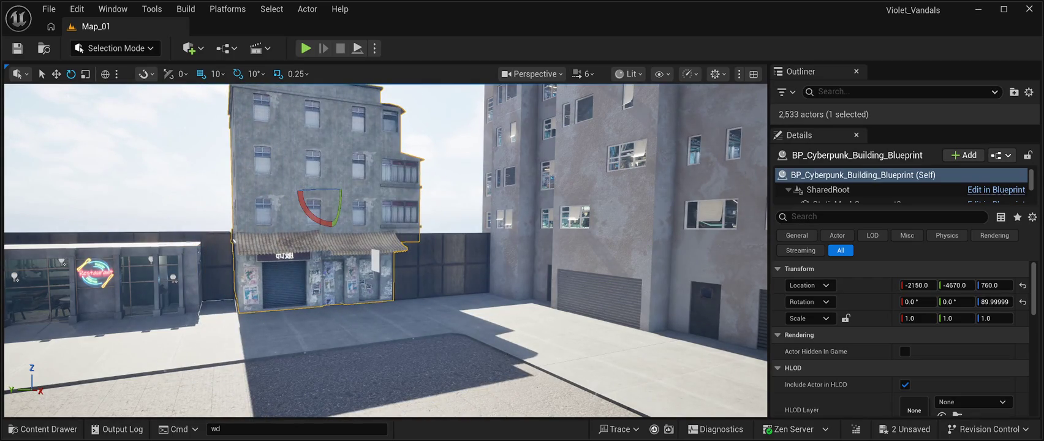
Step: Turn the plane -90° on Z and move it to the building corner at -1390, -5830, 90
{"action": "left_click", "coordinate": [375, 260]}
{"action": "left_click_drag", "start_coordinate": [375, 264], "coordinate": [227, 264]}
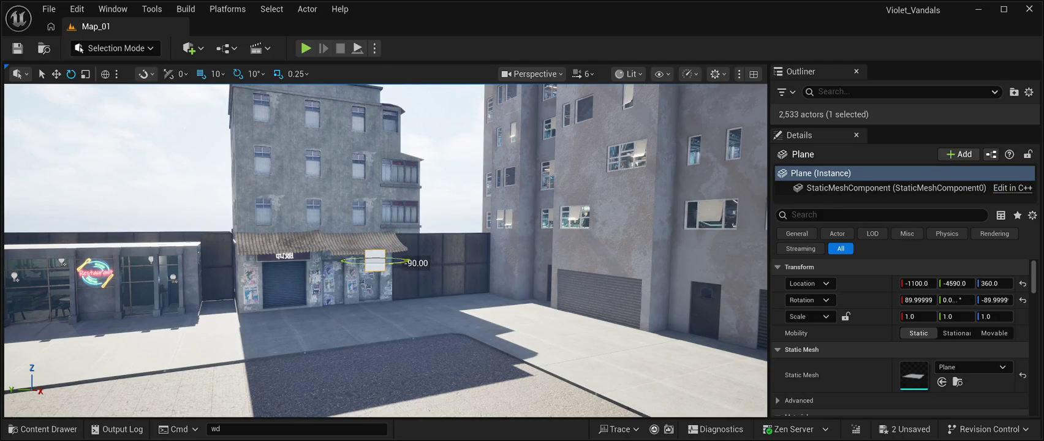
{"action": "scroll", "coordinate": [386, 251], "scroll_direction": "up", "scroll_amount": 5}
{"action": "scroll", "coordinate": [385, 251], "scroll_direction": "down", "scroll_amount": 5}
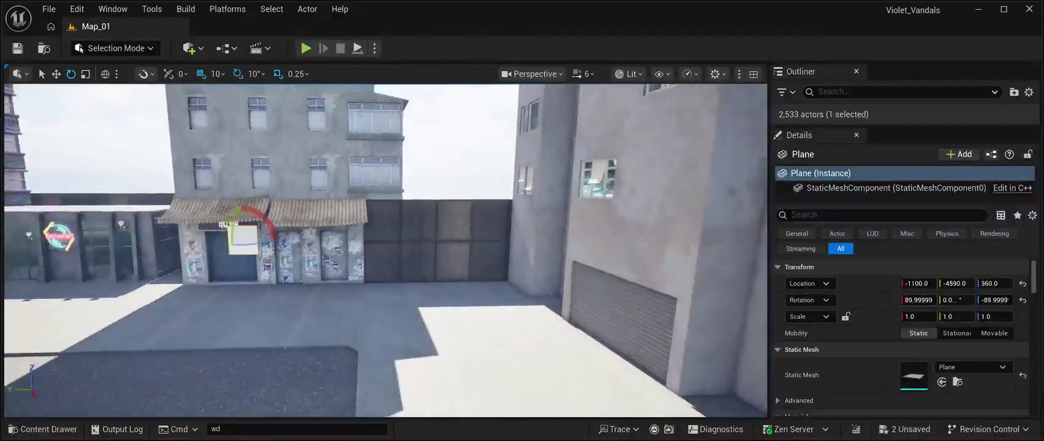
{"action": "key", "text": "w"}
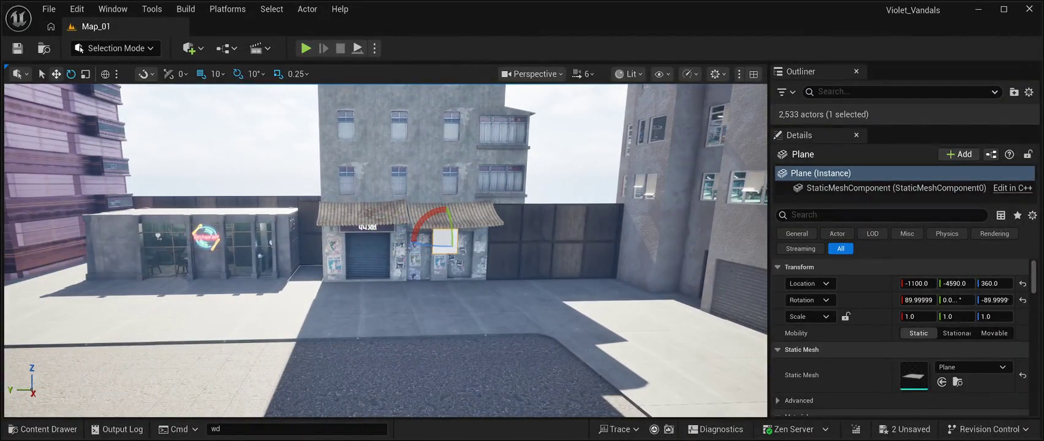
{"action": "key", "text": "Right"}
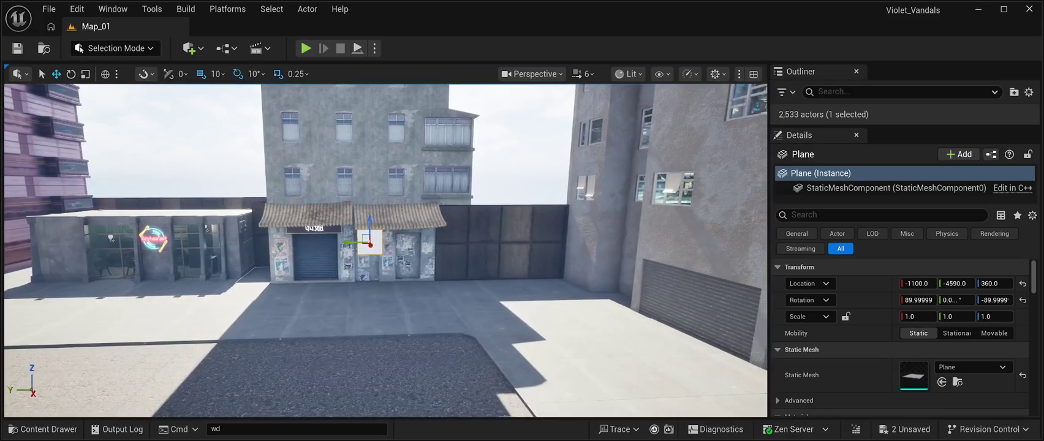
{"action": "left_click_drag", "start_coordinate": [355, 242], "coordinate": [610, 240]}
{"action": "key", "text": "Right"}
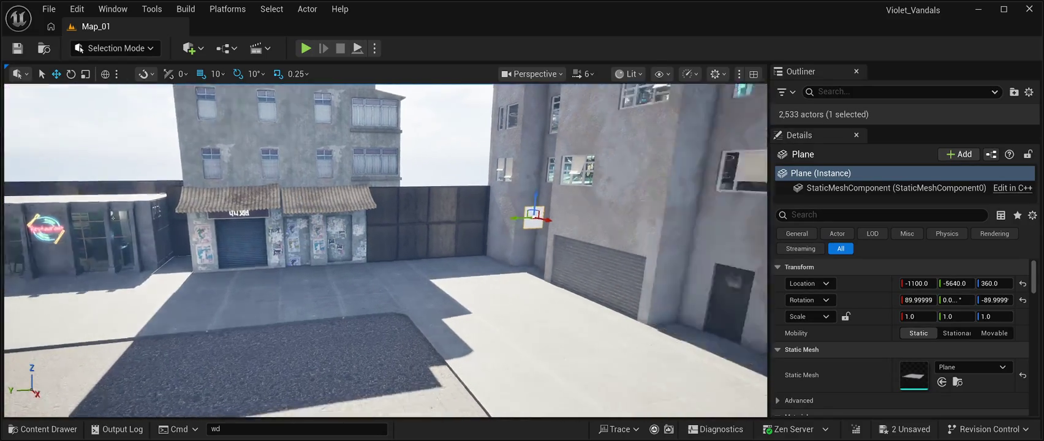
{"action": "key", "text": "Left"}
{"action": "key", "text": "Down"}
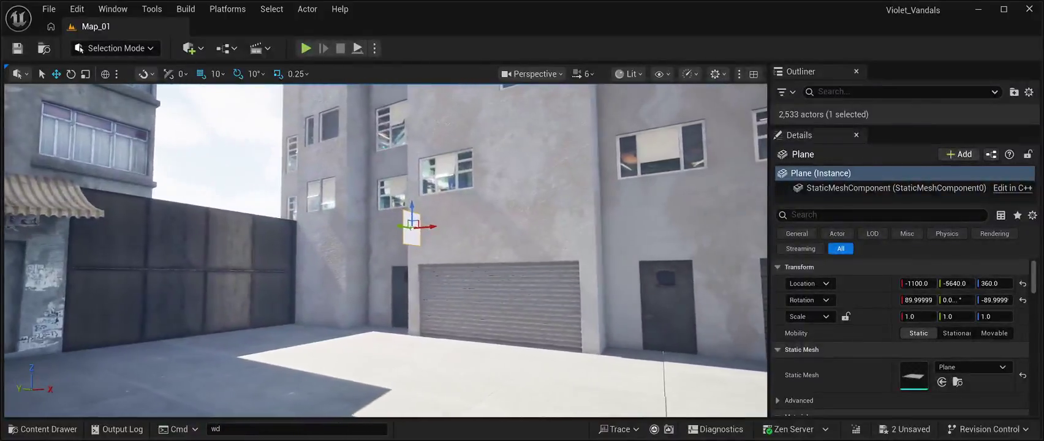
{"action": "mouse_move", "coordinate": [429, 226]}
{"action": "left_mouse_down"}
{"action": "mouse_move", "coordinate": [357, 231]}
{"action": "mouse_move", "coordinate": [341, 212]}
{"action": "mouse_move", "coordinate": [337, 337]}
{"action": "mouse_move", "coordinate": [353, 291]}
{"action": "mouse_move", "coordinate": [346, 312]}
{"action": "mouse_move", "coordinate": [375, 309]}
{"action": "mouse_move", "coordinate": [366, 310]}
{"action": "mouse_move", "coordinate": [366, 263]}
{"action": "mouse_move", "coordinate": [428, 261]}
{"action": "mouse_move", "coordinate": [382, 270]}
{"action": "left_mouse_up"}
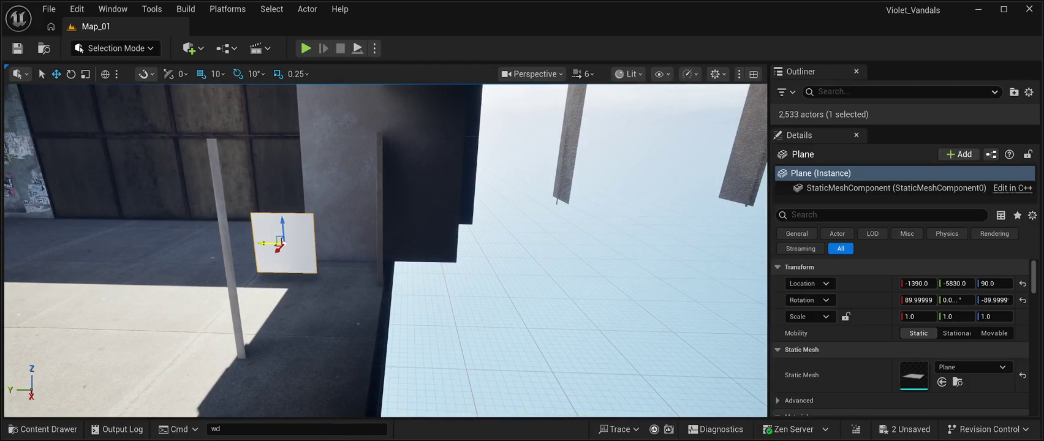
Step: Shift the plane to the pillar corner and set its Z rotation back to -90°
{"action": "mouse_move", "coordinate": [262, 243]}
{"action": "left_mouse_down"}
{"action": "mouse_move", "coordinate": [318, 247]}
{"action": "mouse_move", "coordinate": [354, 224]}
{"action": "left_mouse_up"}
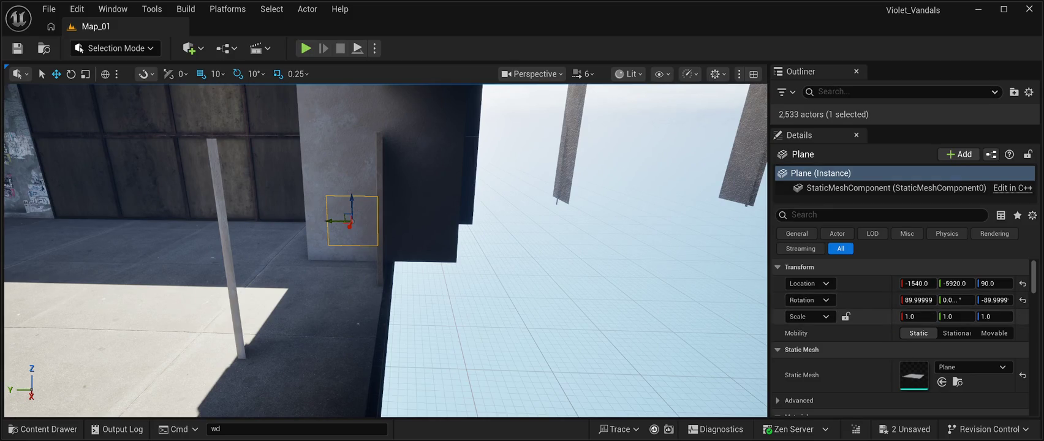
{"action": "left_click_drag", "start_coordinate": [993, 300], "coordinate": [984, 300]}
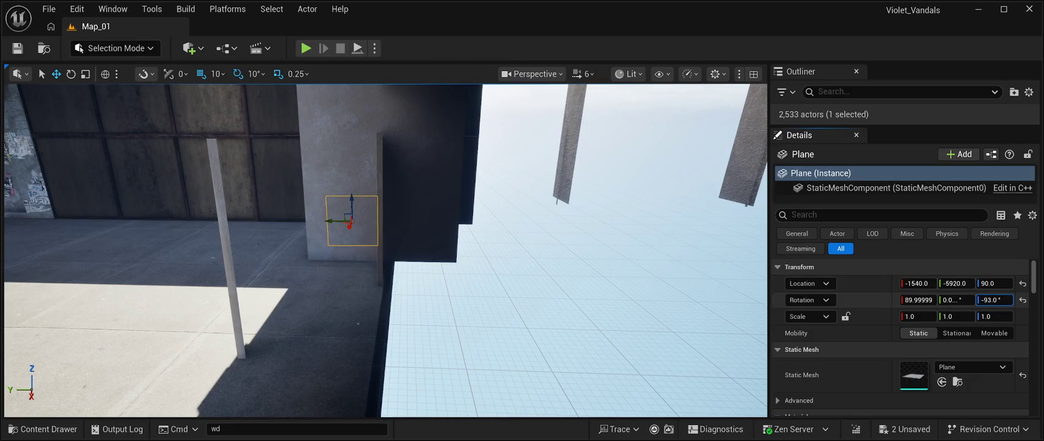
{"action": "left_click_drag", "start_coordinate": [993, 300], "coordinate": [997, 299]}
Step: Set the plane's Z scale to 1.0 in the Details panel
{"action": "left_click_drag", "start_coordinate": [994, 316], "coordinate": [1001, 316]}
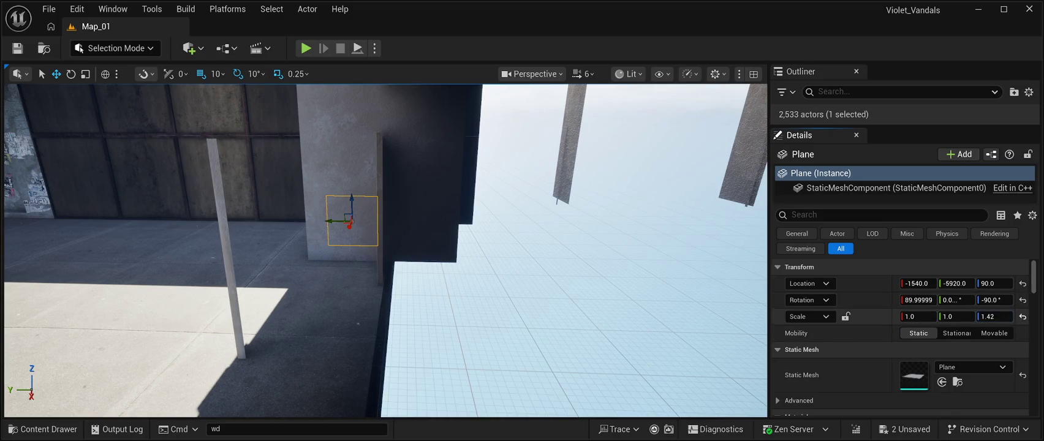
{"action": "left_click", "coordinate": [987, 316]}
{"action": "type", "text": "100.0"}
{"action": "key", "text": "Return"}
{"action": "left_click", "coordinate": [987, 316]}
{"action": "type", "text": "1.0"}
{"action": "key", "text": "Return"}
Step: Lower the plane to height 60 and place a duplicate Plane2 beside it at -1540, -6000, 60
{"action": "key", "text": "w"}
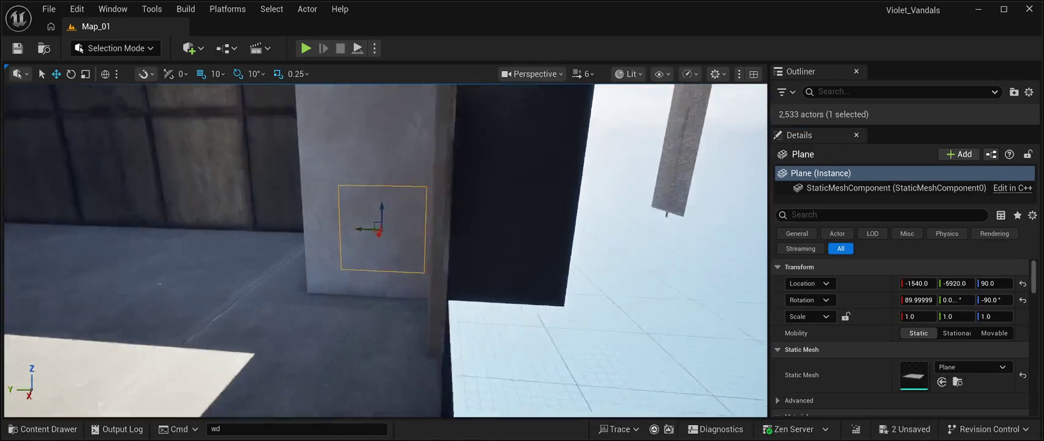
{"action": "key", "text": "d"}
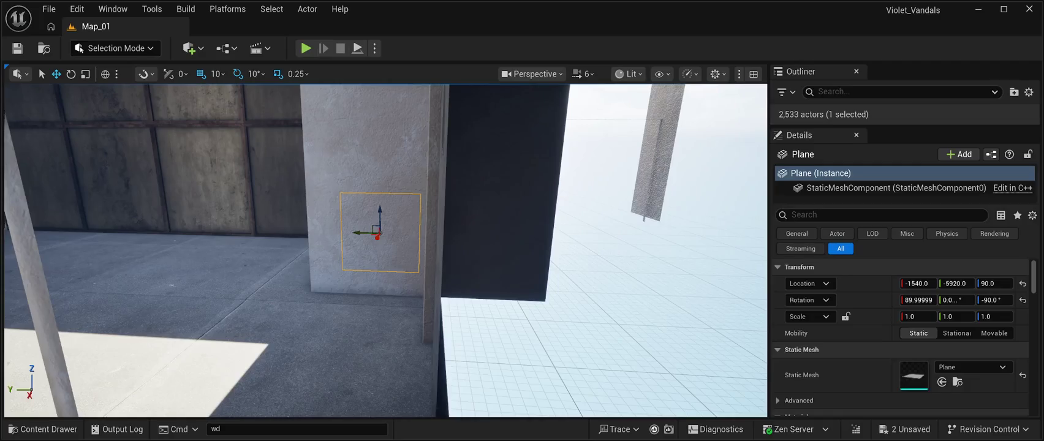
{"action": "mouse_move", "coordinate": [380, 209]}
{"action": "left_mouse_down"}
{"action": "mouse_move", "coordinate": [382, 231]}
{"action": "mouse_move", "coordinate": [326, 255]}
{"action": "left_mouse_up"}
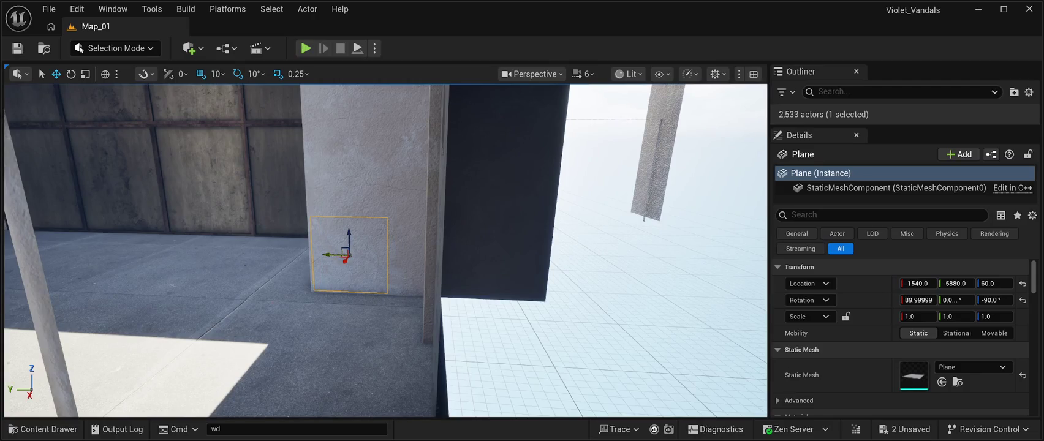
{"action": "key", "text": "ctrl+d"}
{"action": "left_click_drag", "start_coordinate": [327, 254], "coordinate": [423, 275]}
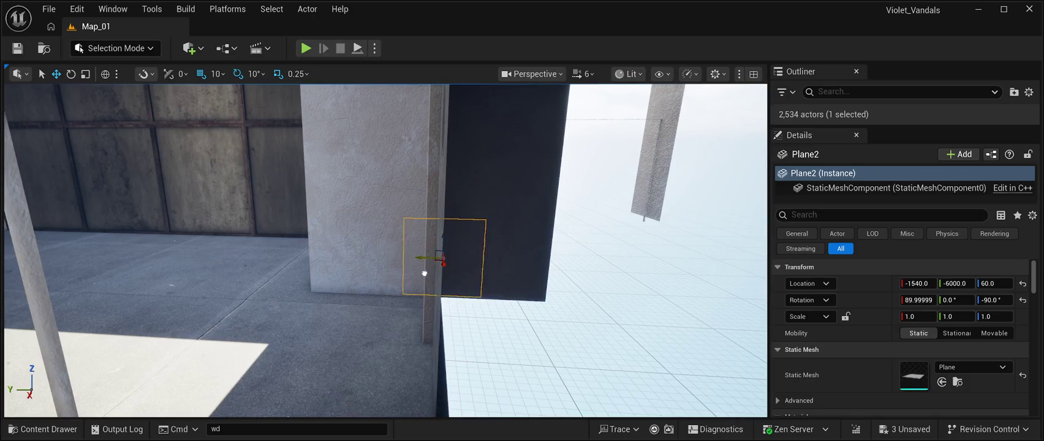
Step: Fly over to the pillar corner and filter the Outliner for 'plane'
{"action": "left_click", "coordinate": [420, 273]}
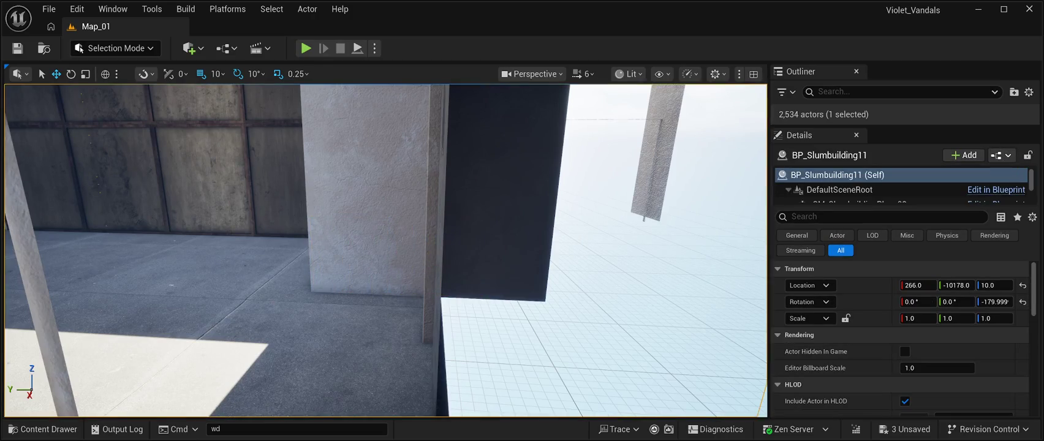
{"action": "key", "text": "w"}
{"action": "key", "text": "w"}
{"action": "key", "text": "s"}
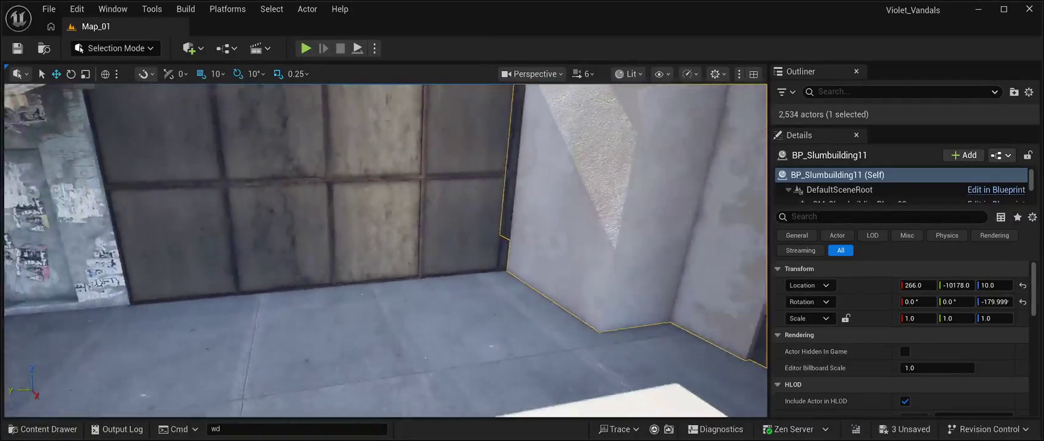
{"action": "key", "text": "w"}
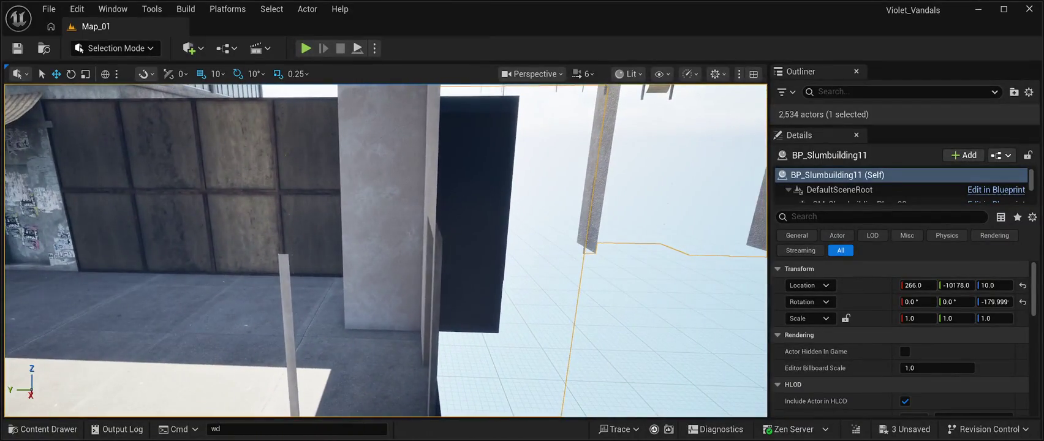
{"action": "left_click", "coordinate": [857, 91]}
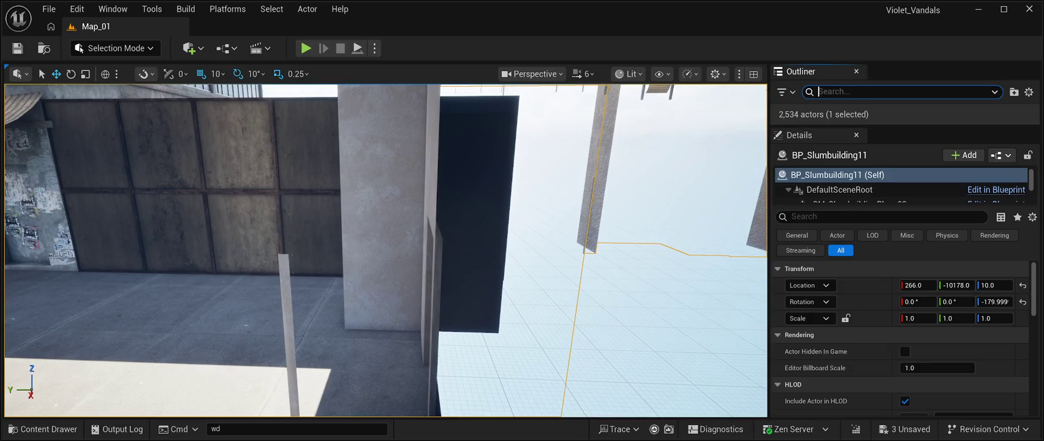
{"action": "type", "text": "plane"}
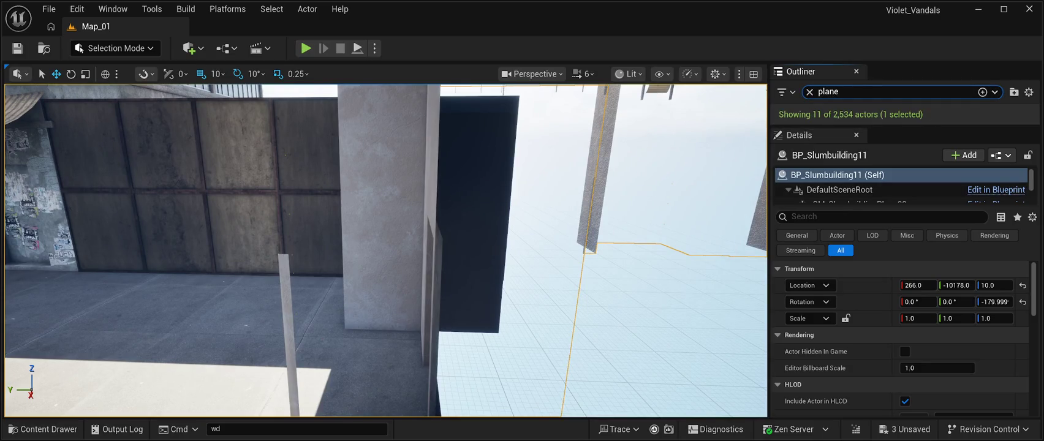
{"action": "scroll", "coordinate": [900, 186], "scroll_direction": "down", "scroll_amount": 4}
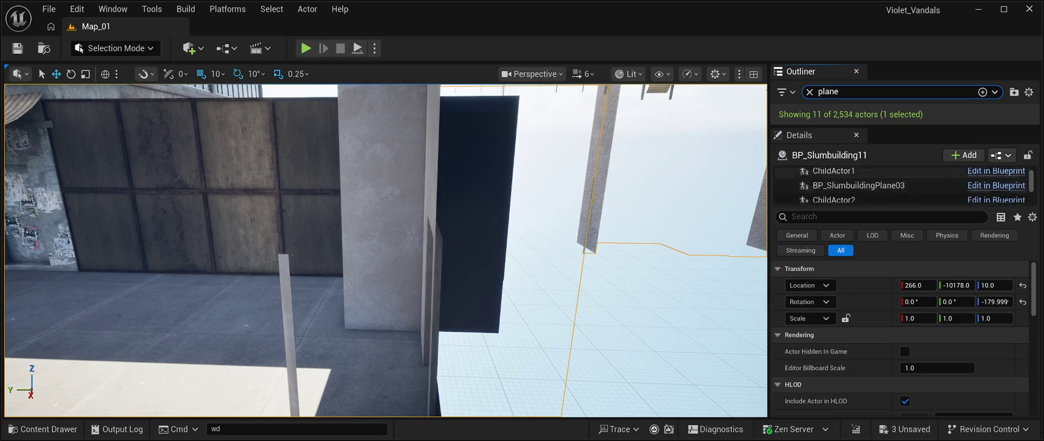
{"action": "scroll", "coordinate": [900, 184], "scroll_direction": "down", "scroll_amount": 15}
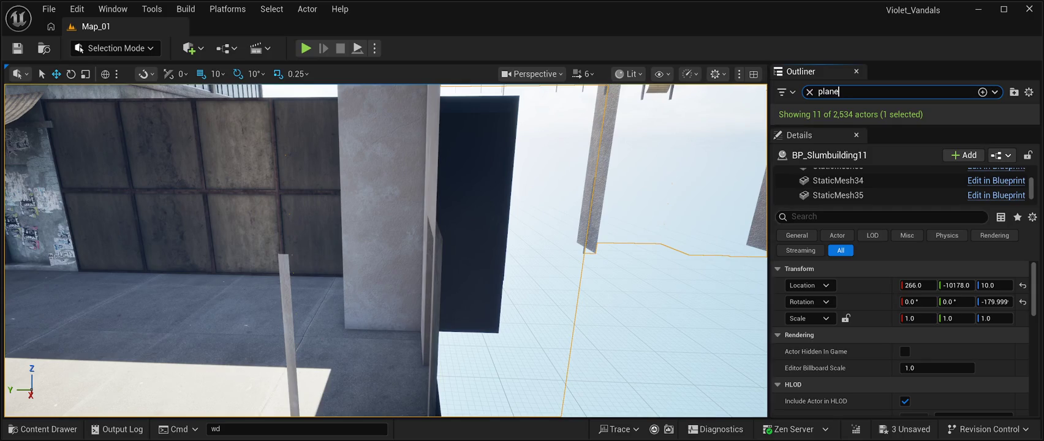
{"action": "left_click", "coordinate": [76, 9]}
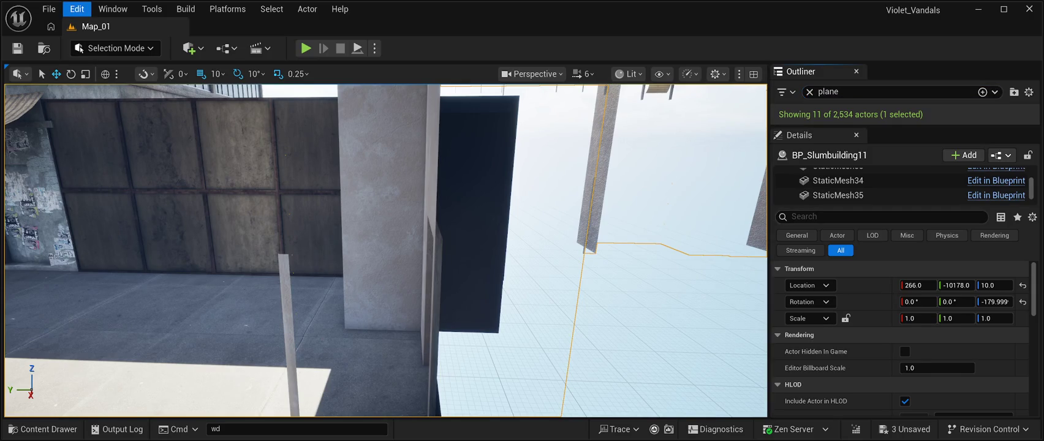
Step: Raise Plane2 to 160 and add duplicate planes lowered to heights 220 and 130
{"action": "left_click", "coordinate": [433, 305]}
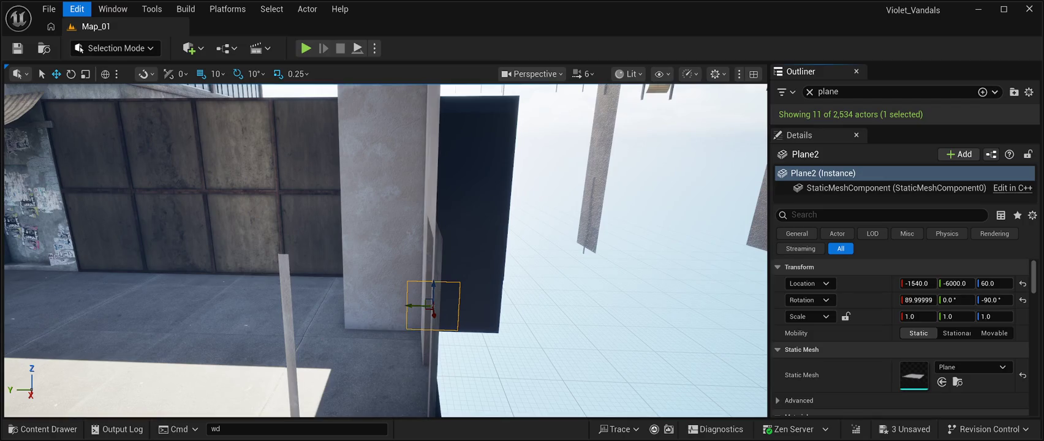
{"action": "mouse_move", "coordinate": [433, 283]}
{"action": "left_mouse_down"}
{"action": "mouse_move", "coordinate": [439, 147]}
{"action": "mouse_move", "coordinate": [347, 168]}
{"action": "left_mouse_up"}
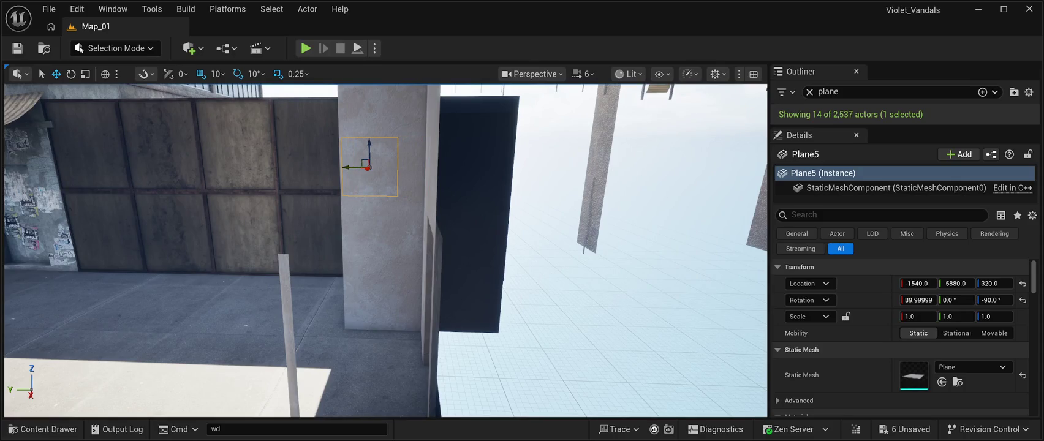
{"action": "left_click_drag", "start_coordinate": [369, 142], "coordinate": [372, 201]}
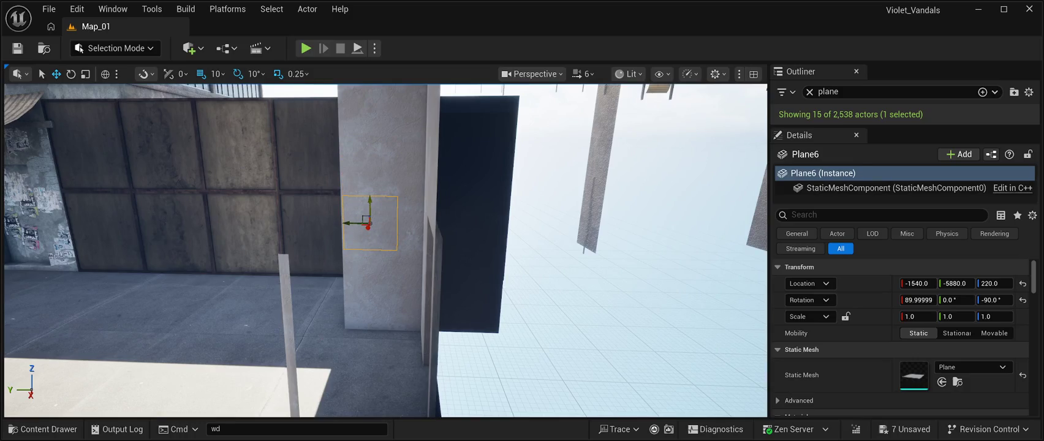
{"action": "key", "text": "ctrl+d"}
{"action": "left_click_drag", "start_coordinate": [371, 201], "coordinate": [371, 249]}
Step: Save the level and start a playtest, running the character forward
{"action": "key", "text": "ctrl+s"}
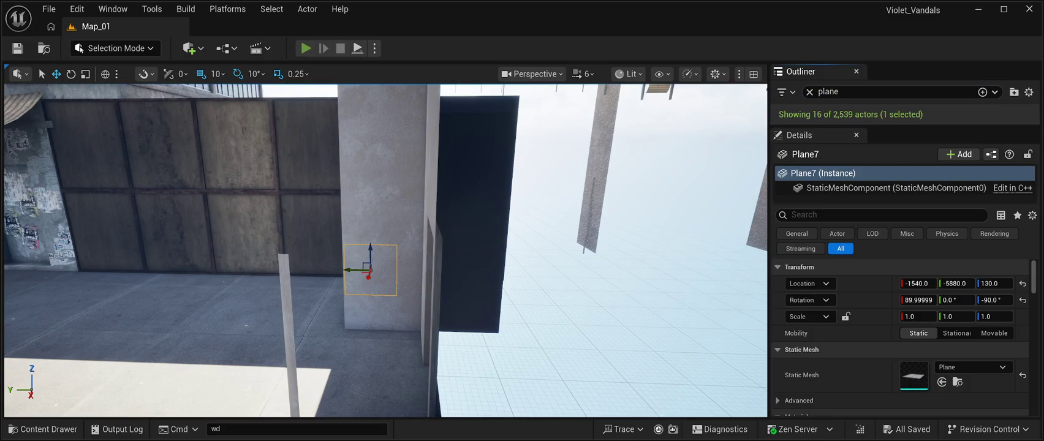
{"action": "key", "text": "alt+p"}
{"action": "key", "text": "w"}
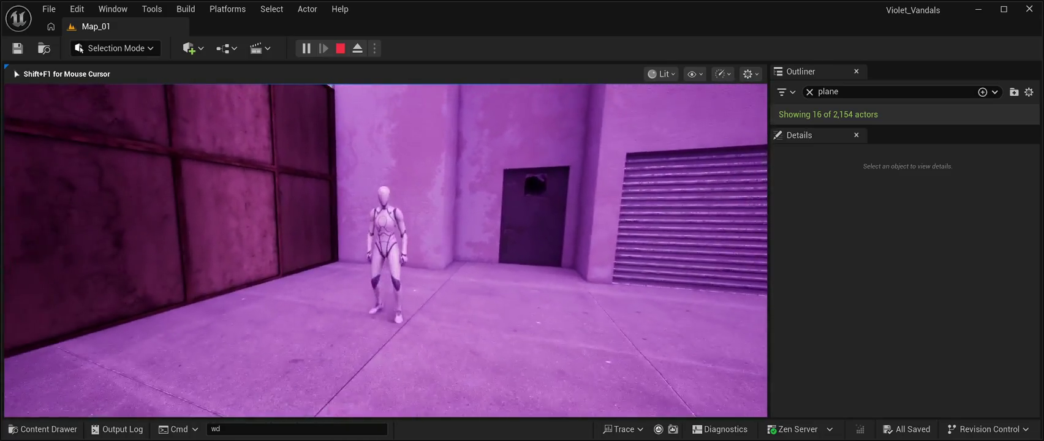
Step: Press Esc to end the alley playtest and return to the level editor
{"action": "key", "text": "Escape"}
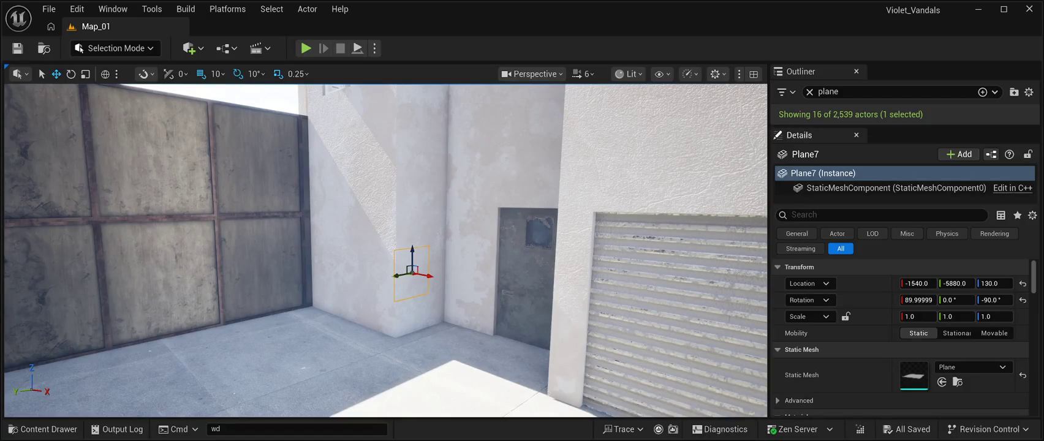
Step: Enlarge the Outliner list and select Plane through Plane7
{"action": "left_click_drag", "start_coordinate": [905, 203], "coordinate": [905, 322]}
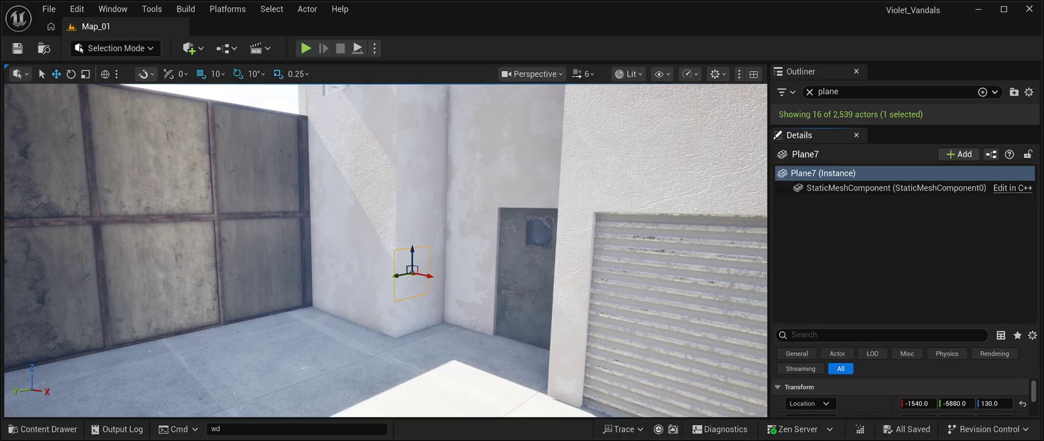
{"action": "left_click_drag", "start_coordinate": [905, 126], "coordinate": [905, 339]}
{"action": "left_click", "coordinate": [857, 236]}
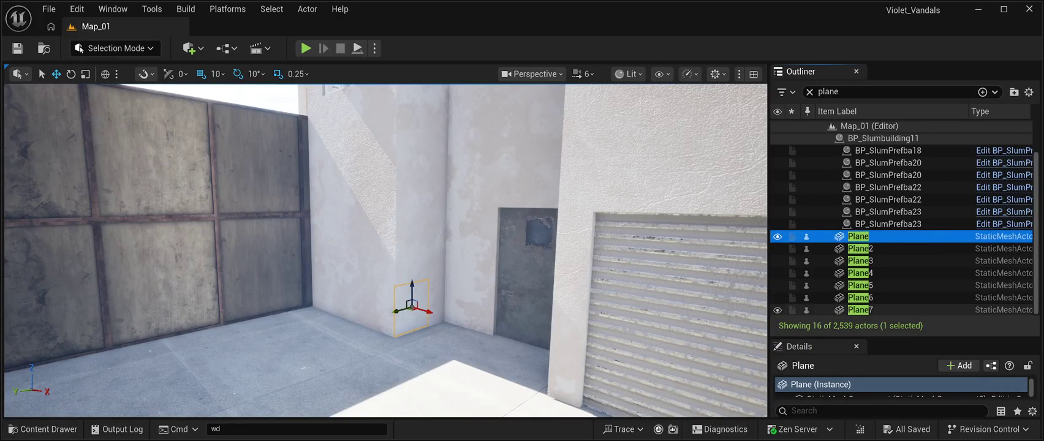
{"action": "left_click", "coordinate": [860, 309], "text": "shift"}
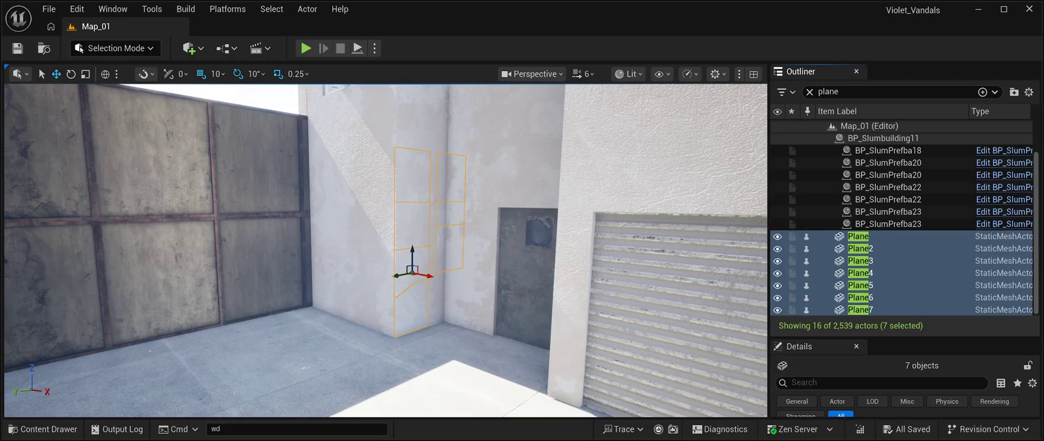
Step: Slide the seven planes out from the wall corner along X
{"action": "mouse_move", "coordinate": [429, 277]}
{"action": "left_mouse_down"}
{"action": "mouse_move", "coordinate": [444, 278]}
{"action": "mouse_move", "coordinate": [362, 290]}
{"action": "left_mouse_up"}
{"action": "key", "text": "a"}
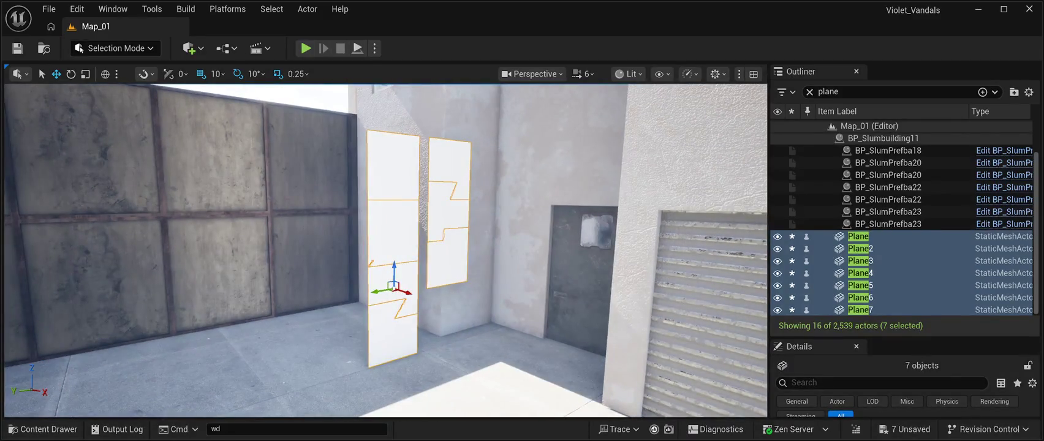
{"action": "left_click", "coordinate": [306, 98]}
{"action": "mouse_move", "coordinate": [306, 98]}
{"action": "left_mouse_down"}
{"action": "mouse_move", "coordinate": [356, 79]}
{"action": "mouse_move", "coordinate": [331, 83]}
{"action": "left_mouse_up"}
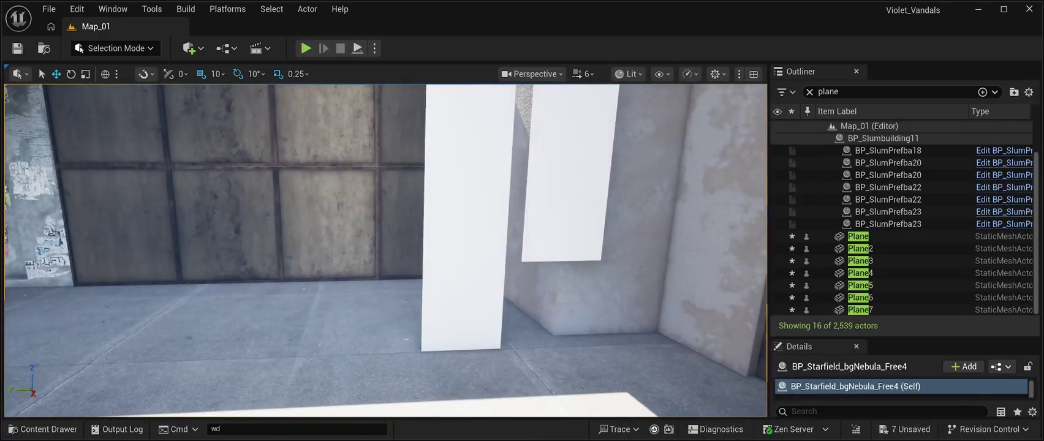
Step: Lower Plane2, Plane3 and Plane4 down the wall into a single column
{"action": "left_click", "coordinate": [564, 227]}
{"action": "mouse_move", "coordinate": [578, 195]}
{"action": "left_mouse_down"}
{"action": "mouse_move", "coordinate": [578, 306]}
{"action": "mouse_move", "coordinate": [578, 278]}
{"action": "mouse_move", "coordinate": [578, 286]}
{"action": "left_mouse_up"}
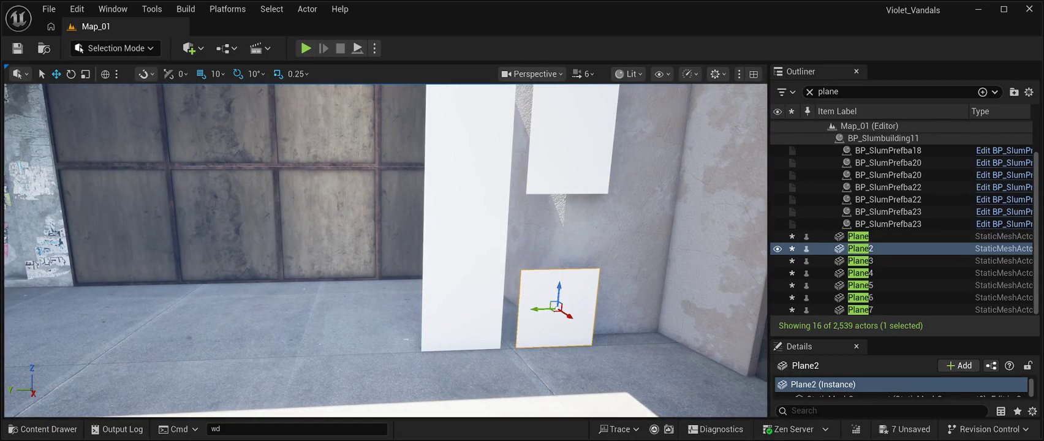
{"action": "left_click_drag", "start_coordinate": [543, 310], "coordinate": [528, 310]}
{"action": "scroll", "coordinate": [579, 254], "scroll_direction": "down", "scroll_amount": 3}
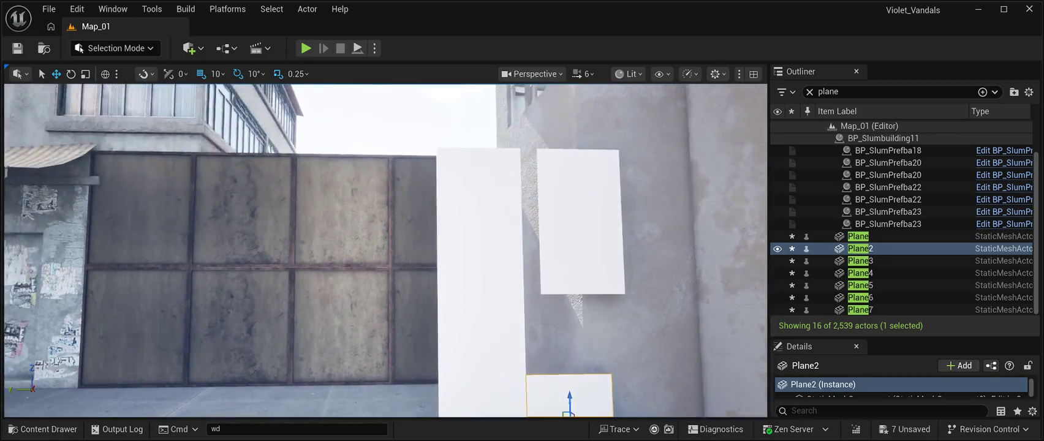
{"action": "left_click", "coordinate": [579, 253]}
{"action": "mouse_move", "coordinate": [578, 254]}
{"action": "left_mouse_down"}
{"action": "mouse_move", "coordinate": [579, 306]}
{"action": "mouse_move", "coordinate": [541, 329]}
{"action": "left_mouse_up"}
{"action": "left_click", "coordinate": [581, 190]}
{"action": "mouse_move", "coordinate": [580, 189]}
{"action": "left_mouse_down"}
{"action": "mouse_move", "coordinate": [580, 241]}
{"action": "mouse_move", "coordinate": [545, 243]}
{"action": "left_mouse_up"}
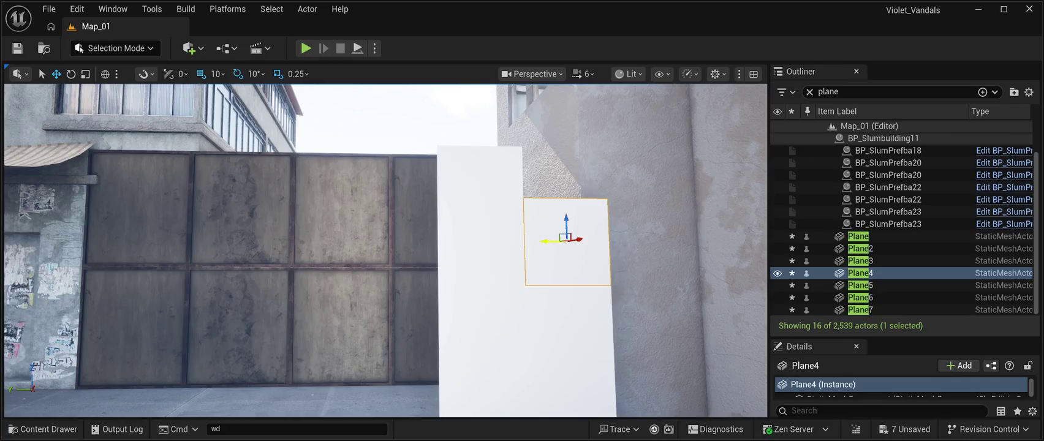
Step: Raise Plane5, Plane6 and Plane7 up to form the top of the column
{"action": "left_click", "coordinate": [481, 184]}
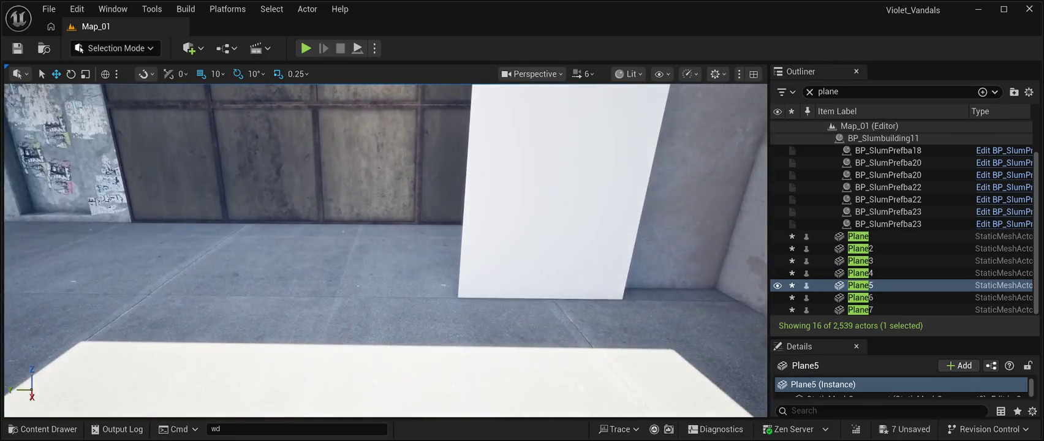
{"action": "left_click", "coordinate": [508, 315]}
{"action": "left_click", "coordinate": [508, 314]}
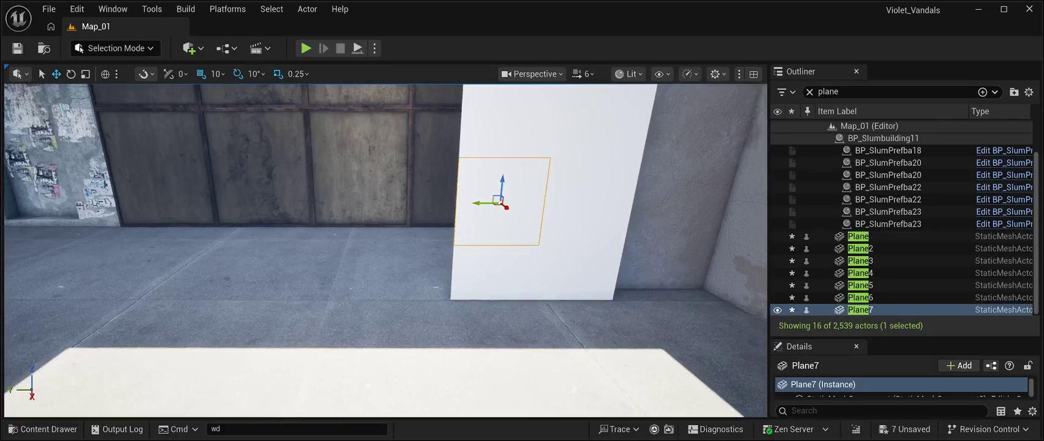
{"action": "key", "text": "e"}
{"action": "left_click", "coordinate": [495, 134]}
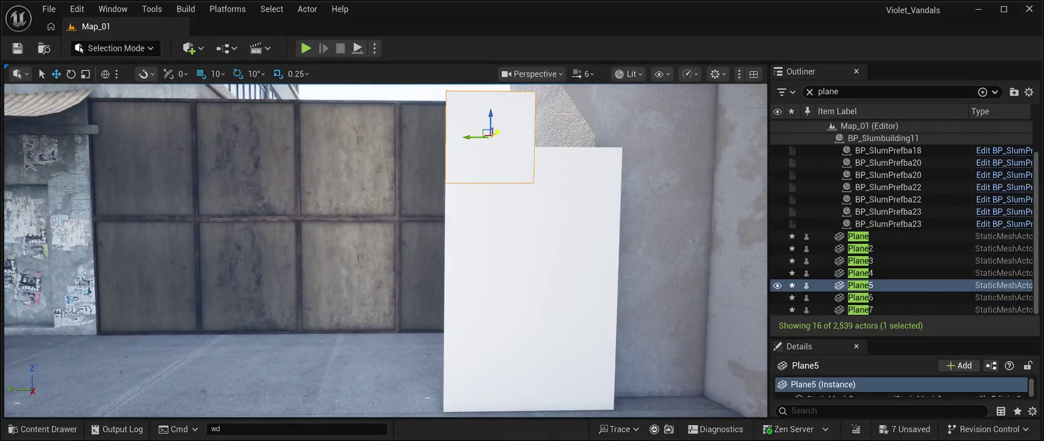
{"action": "left_click_drag", "start_coordinate": [499, 112], "coordinate": [498, 88]}
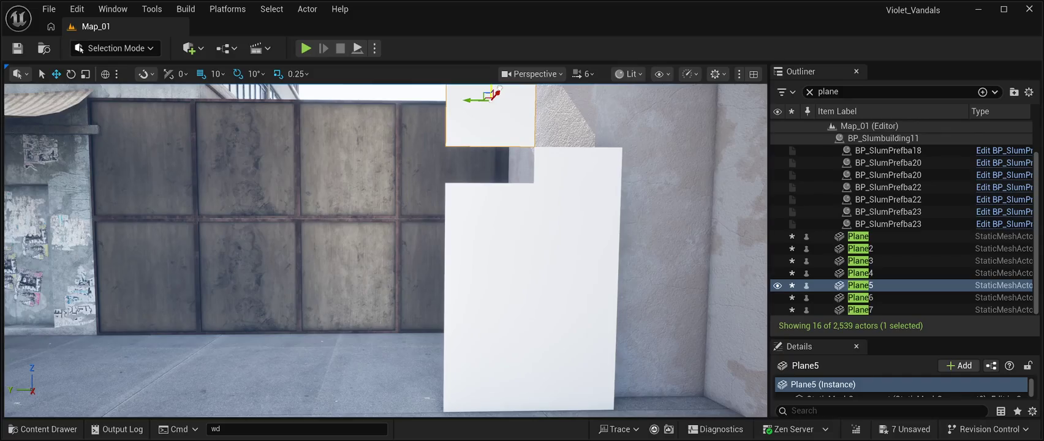
{"action": "left_click", "coordinate": [488, 245]}
{"action": "left_click_drag", "start_coordinate": [488, 205], "coordinate": [493, 169]}
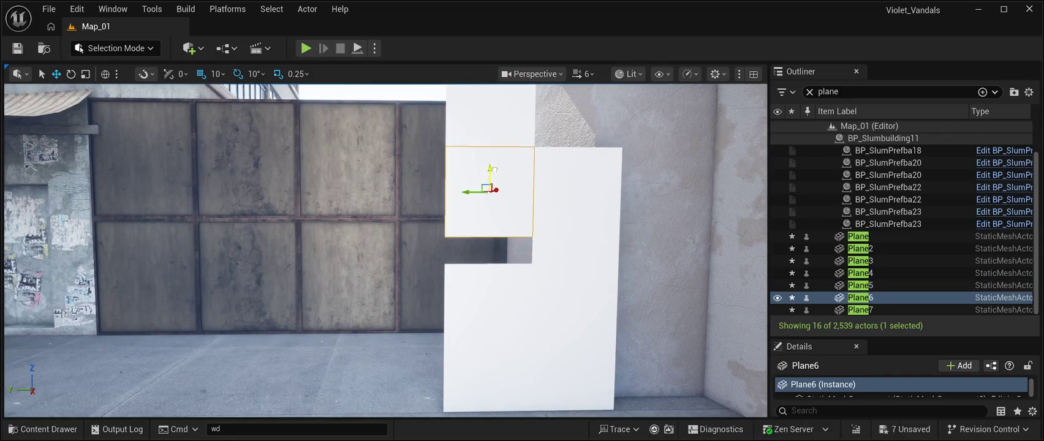
{"action": "left_click", "coordinate": [488, 306]}
{"action": "mouse_move", "coordinate": [498, 285]}
{"action": "left_mouse_down"}
{"action": "mouse_move", "coordinate": [508, 224]}
{"action": "mouse_move", "coordinate": [514, 231]}
{"action": "mouse_move", "coordinate": [521, 209]}
{"action": "mouse_move", "coordinate": [521, 149]}
{"action": "left_mouse_up"}
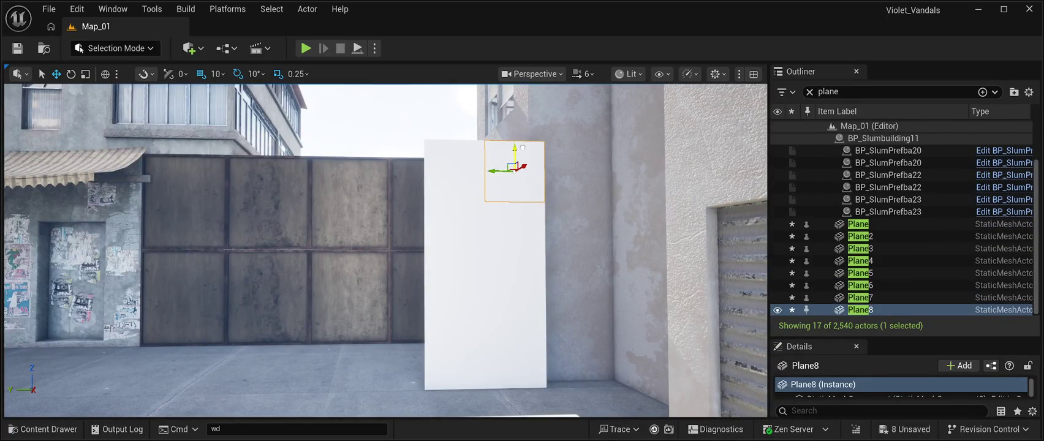
Step: Duplicate the white plane column and place the copy beside the original
{"action": "key", "text": "s"}
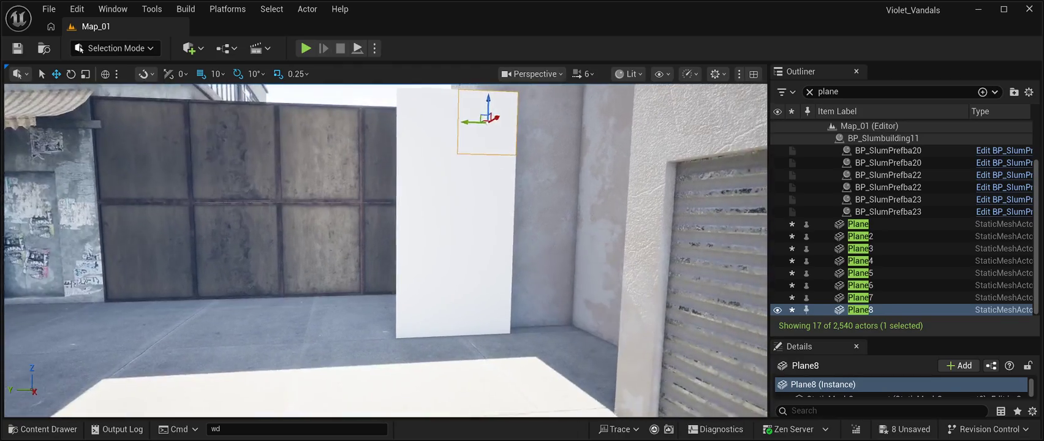
{"action": "key", "text": "d"}
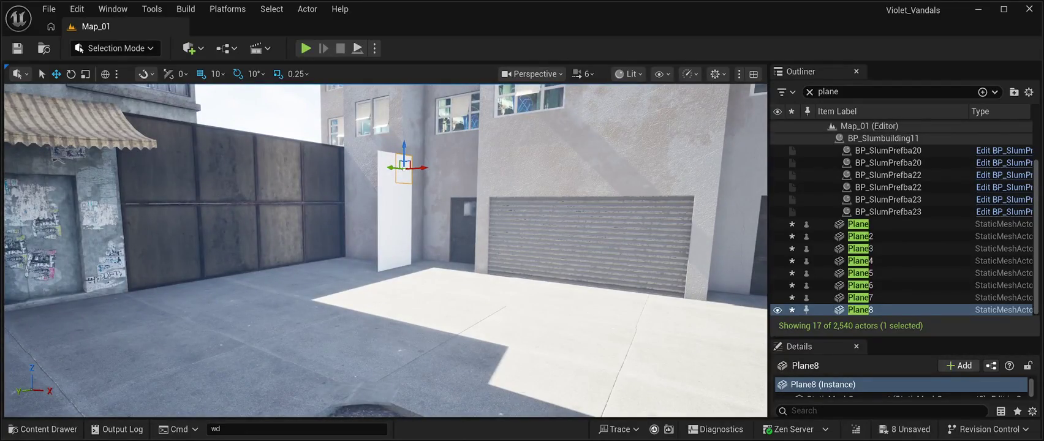
{"action": "key", "text": "a"}
{"action": "left_click", "coordinate": [860, 273]}
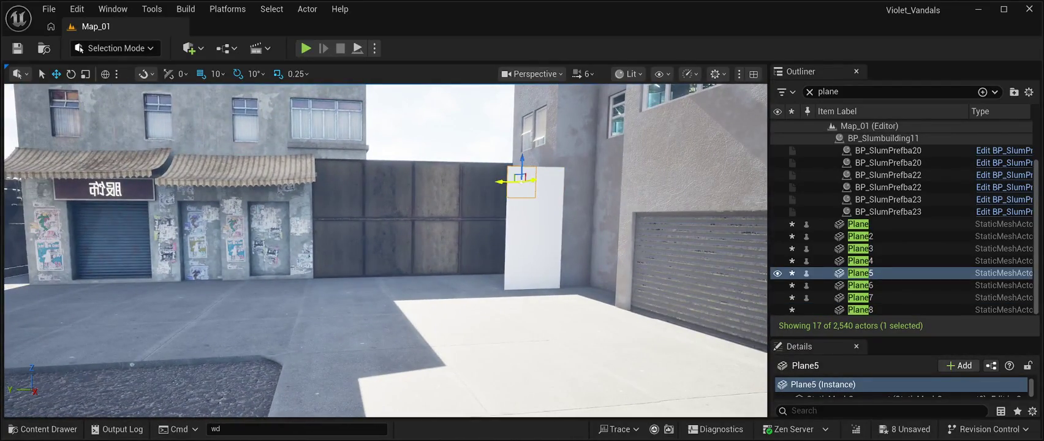
{"action": "key", "text": "ctrl+v"}
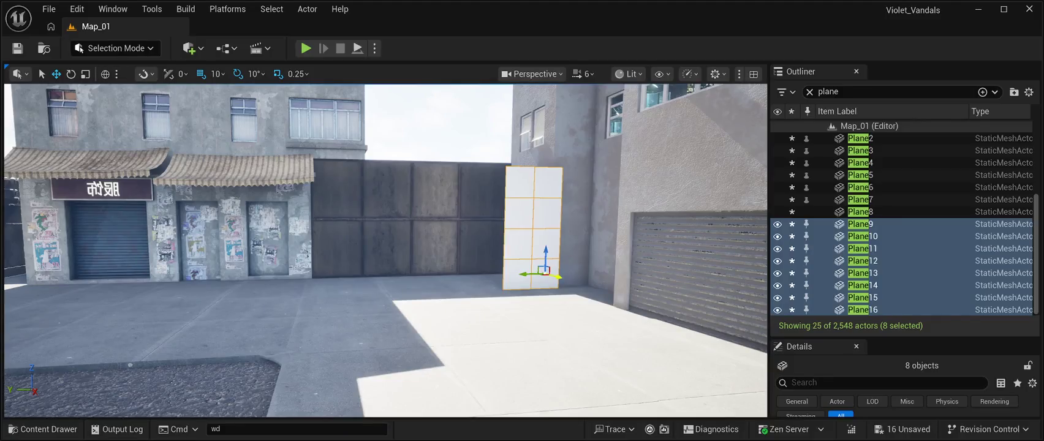
{"action": "left_click_drag", "start_coordinate": [561, 285], "coordinate": [577, 298]}
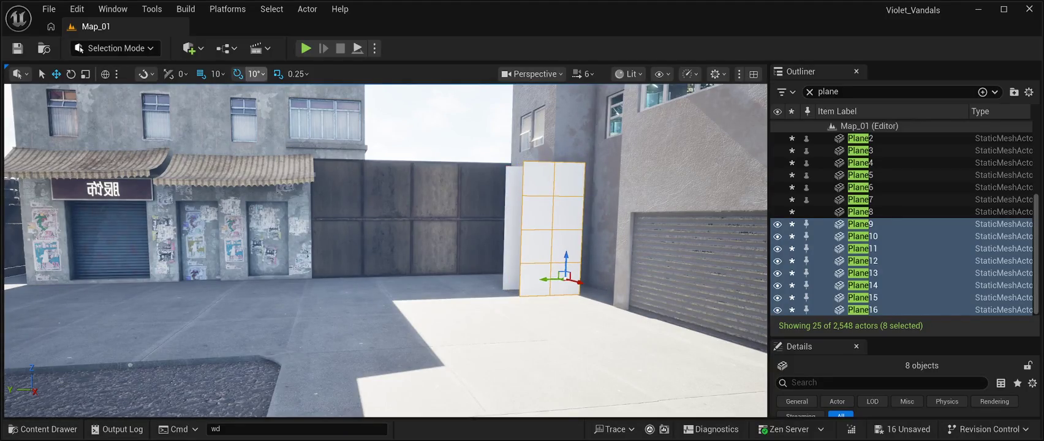
Step: Turn the copied column and slide it against the original's edge to form a box corner
{"action": "left_click", "coordinate": [71, 73]}
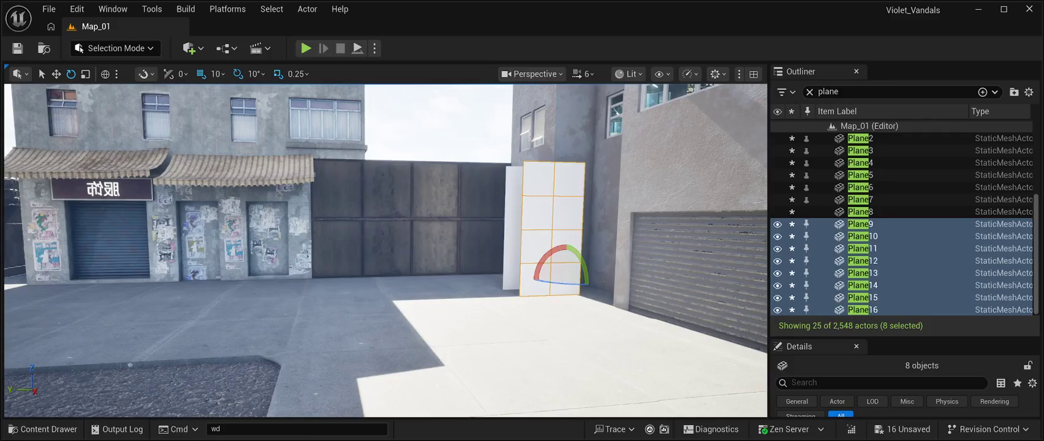
{"action": "left_click_drag", "start_coordinate": [561, 283], "coordinate": [527, 285]}
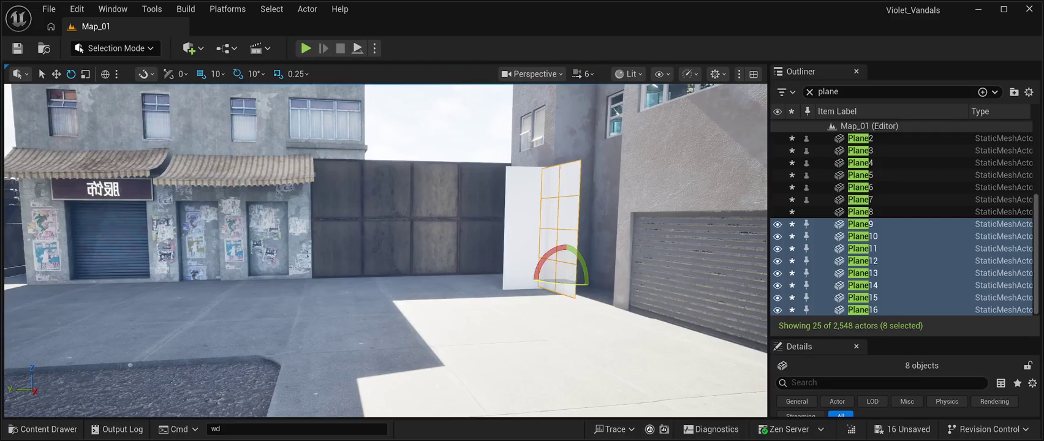
{"action": "left_click", "coordinate": [55, 74]}
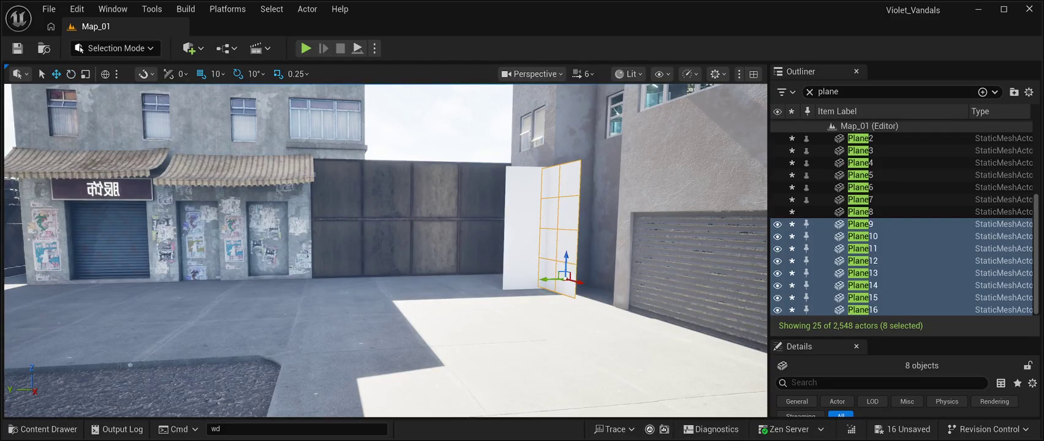
{"action": "left_click_drag", "start_coordinate": [543, 280], "coordinate": [505, 281]}
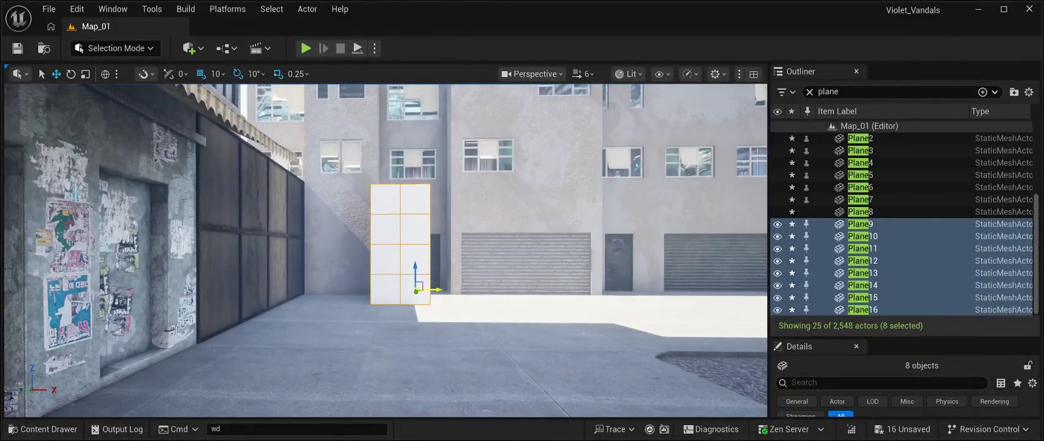
{"action": "left_click_drag", "start_coordinate": [432, 289], "coordinate": [403, 289]}
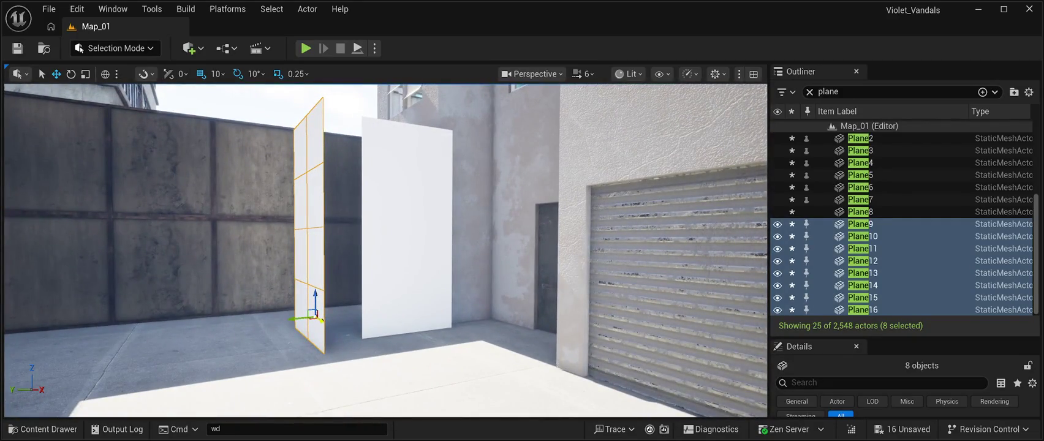
{"action": "mouse_move", "coordinate": [297, 318]}
{"action": "left_mouse_down"}
{"action": "mouse_move", "coordinate": [285, 312]}
{"action": "mouse_move", "coordinate": [363, 310]}
{"action": "left_mouse_up"}
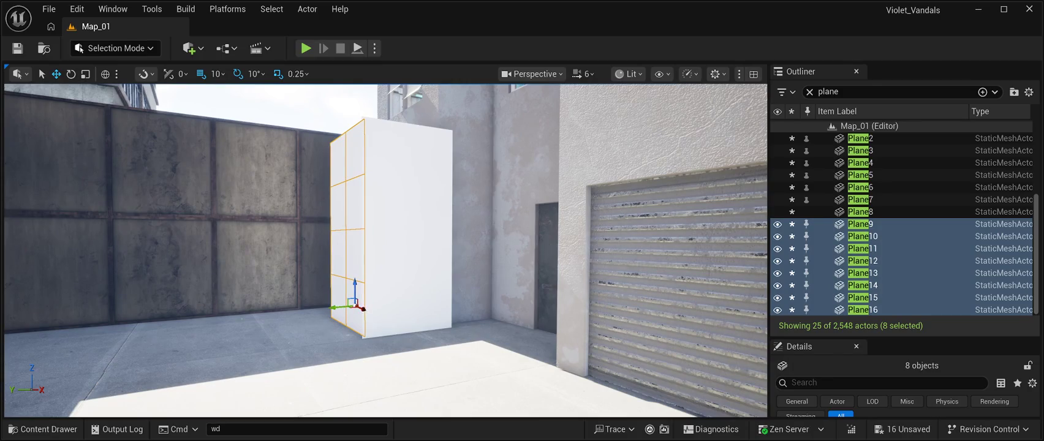
Step: Fly around the new box column to check it, then select Plane9
{"action": "key", "text": "w"}
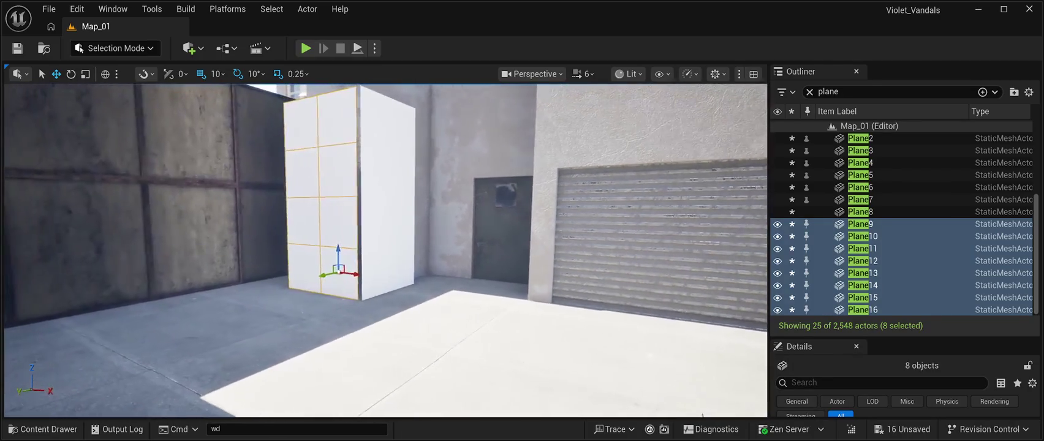
{"action": "key", "text": "w"}
{"action": "key", "text": "s"}
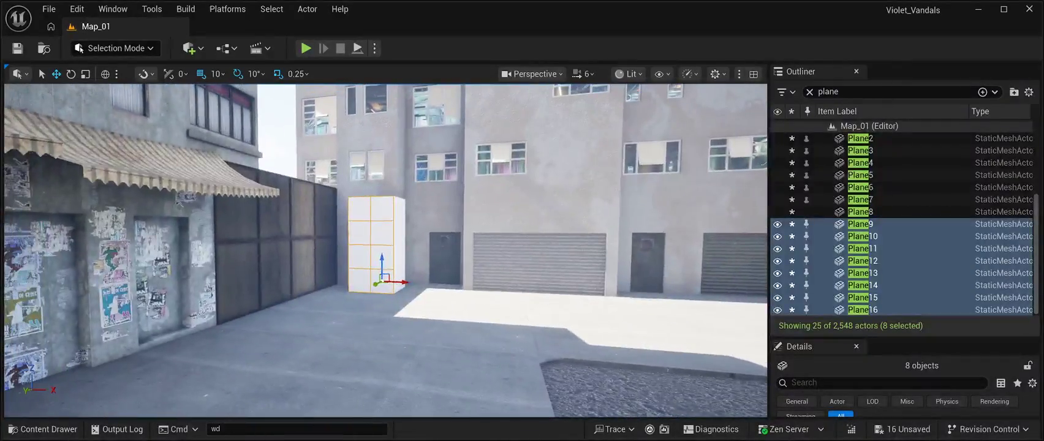
{"action": "key", "text": "a"}
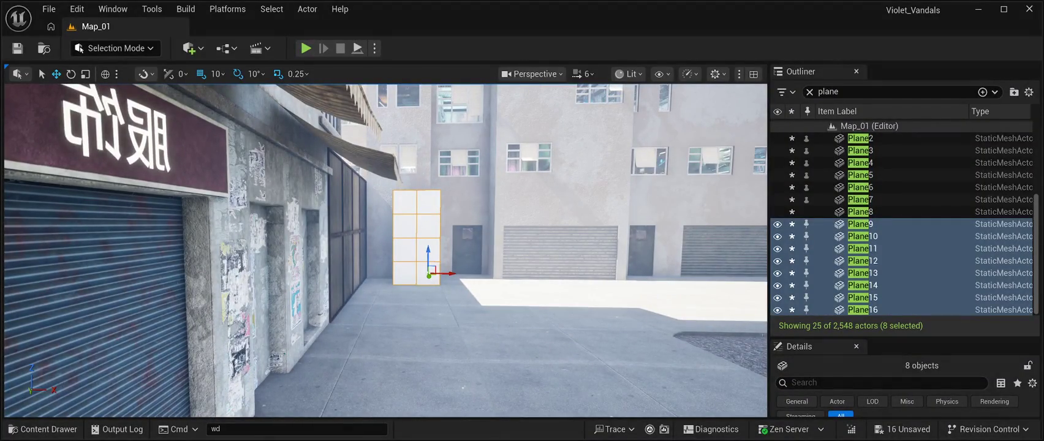
{"action": "key", "text": "a"}
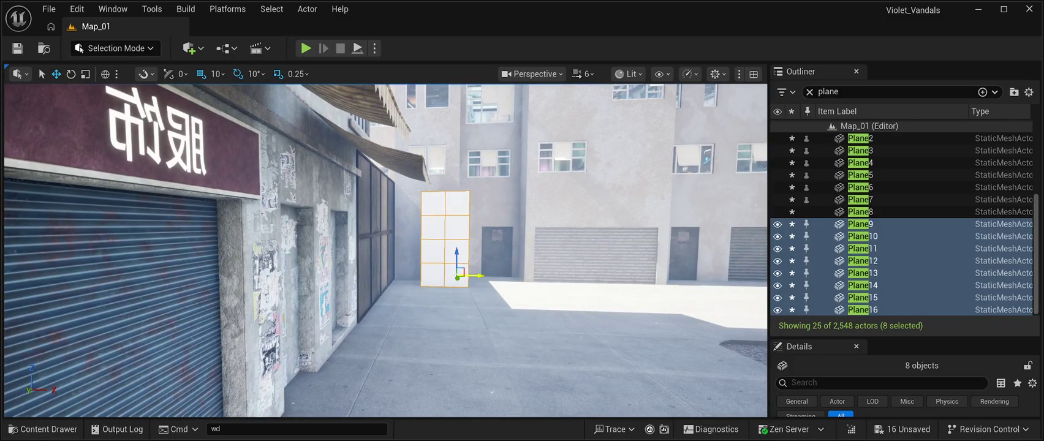
{"action": "left_click", "coordinate": [859, 223]}
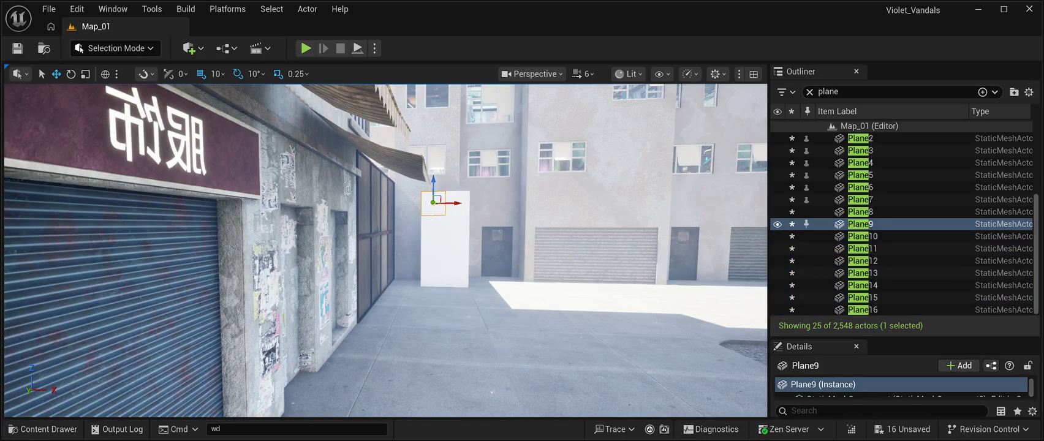
Step: Copy Plane9 leftward to fill the box, then select Plane through Plane20 in the Outliner
{"action": "mouse_move", "coordinate": [456, 203]}
{"action": "left_mouse_down", "text": "alt"}
{"action": "mouse_move", "coordinate": [418, 202]}
{"action": "mouse_move", "coordinate": [419, 213]}
{"action": "mouse_move", "coordinate": [414, 203]}
{"action": "mouse_move", "coordinate": [414, 250]}
{"action": "left_mouse_up", "text": "alt"}
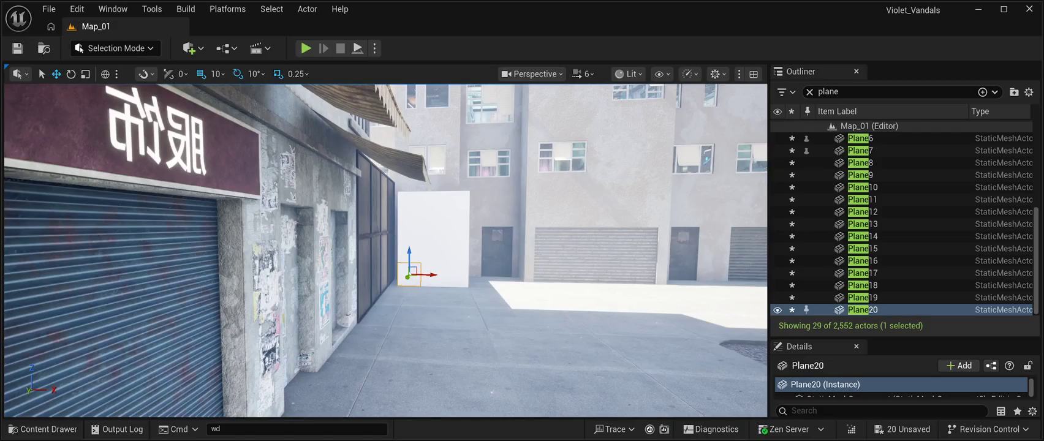
{"action": "key", "text": "d"}
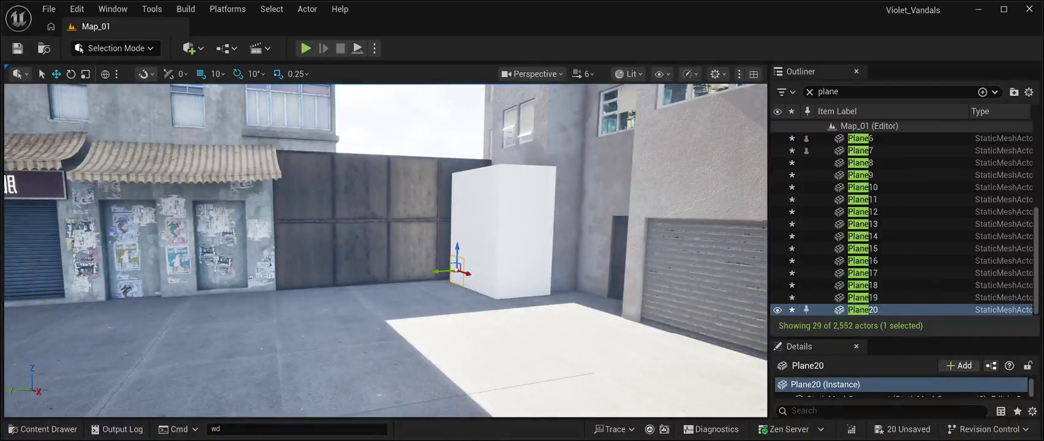
{"action": "scroll", "coordinate": [888, 179], "scroll_direction": "up", "scroll_amount": 5}
{"action": "left_click", "coordinate": [857, 168]}
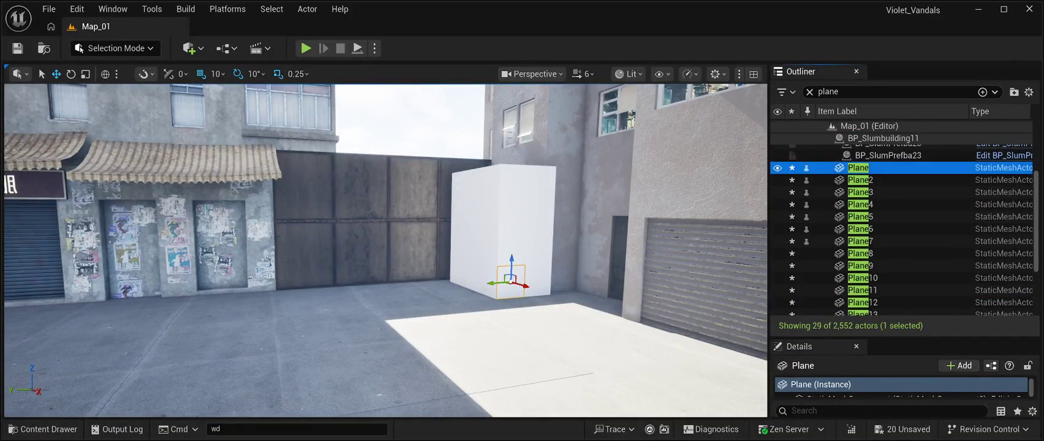
{"action": "scroll", "coordinate": [888, 245], "scroll_direction": "down", "scroll_amount": 5}
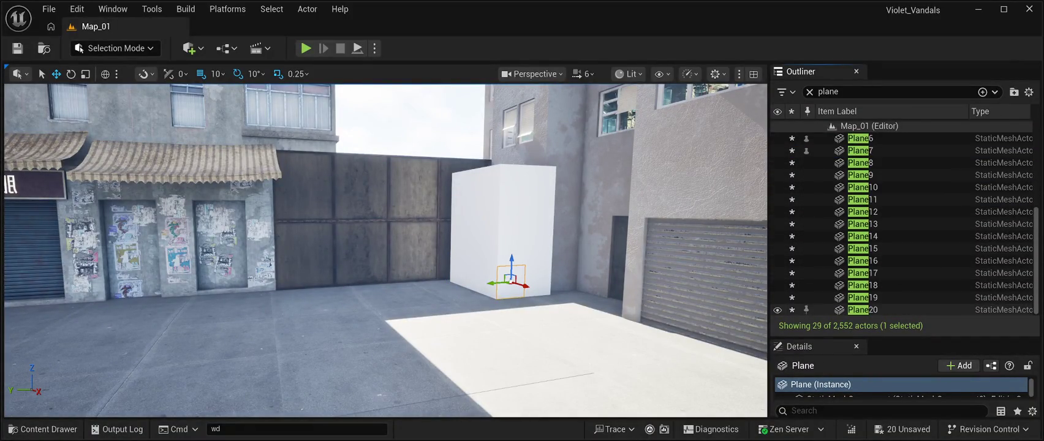
{"action": "left_click", "coordinate": [863, 309], "text": "shift"}
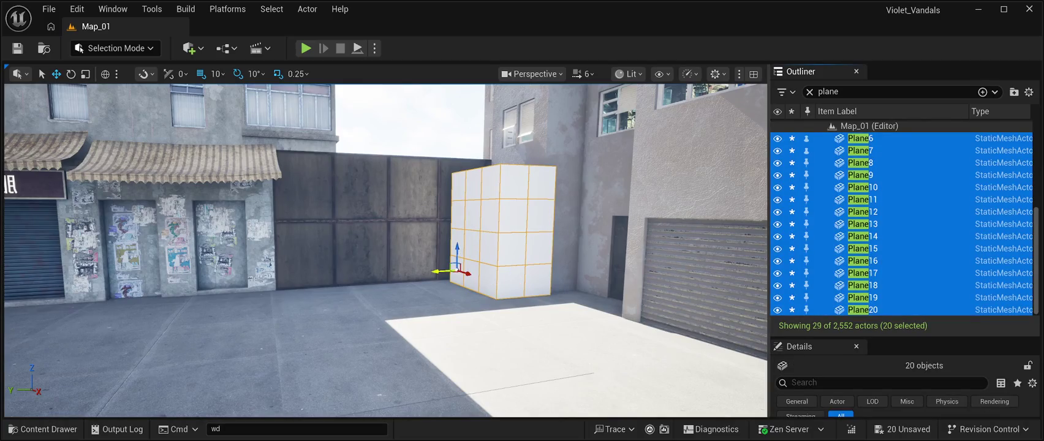
Step: Shift the twenty selected planes right into the building corner beside the gate, then deselect
{"action": "left_click_drag", "start_coordinate": [435, 273], "coordinate": [478, 277]}
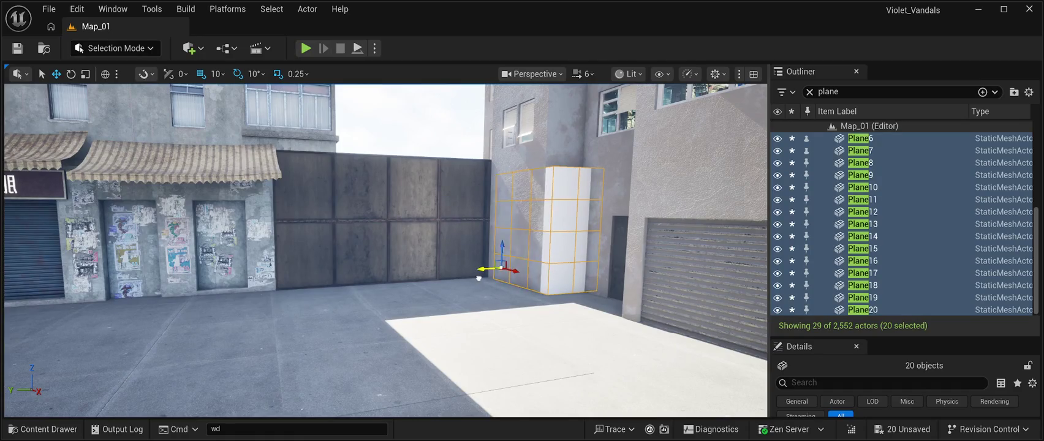
{"action": "left_click_drag", "start_coordinate": [484, 268], "coordinate": [477, 269]}
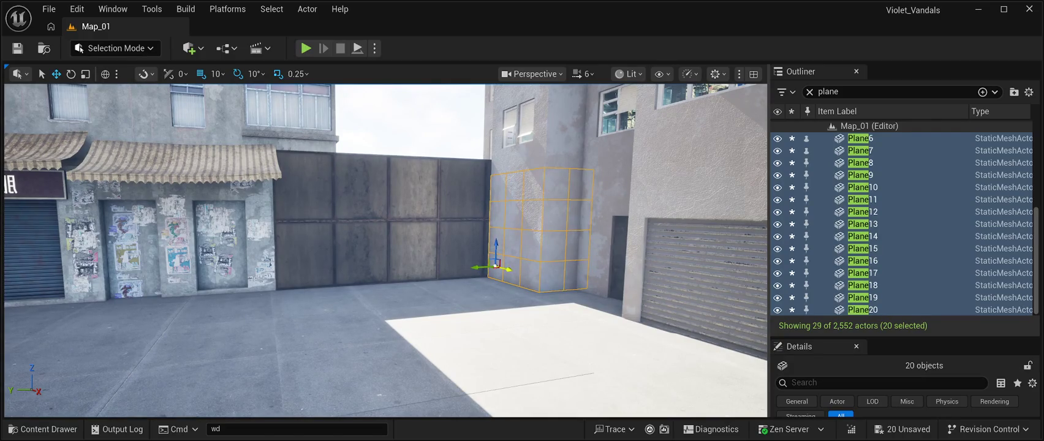
{"action": "left_click", "coordinate": [405, 123]}
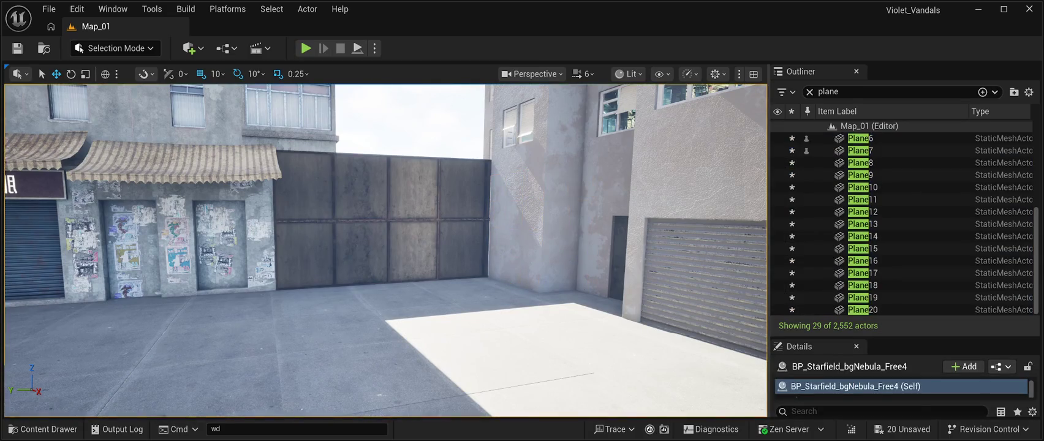
{"action": "scroll", "coordinate": [404, 122], "scroll_direction": "up", "scroll_amount": 3}
Step: Fly behind the wooden gate and select a lower panel, viewing the gate edge-on
{"action": "key", "text": "w"}
{"action": "key", "text": "d"}
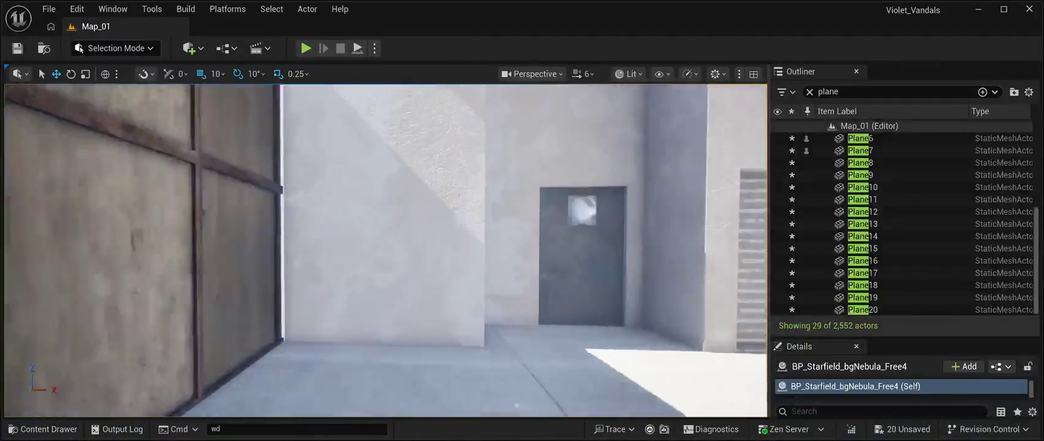
{"action": "key", "text": "s"}
{"action": "key", "text": "a"}
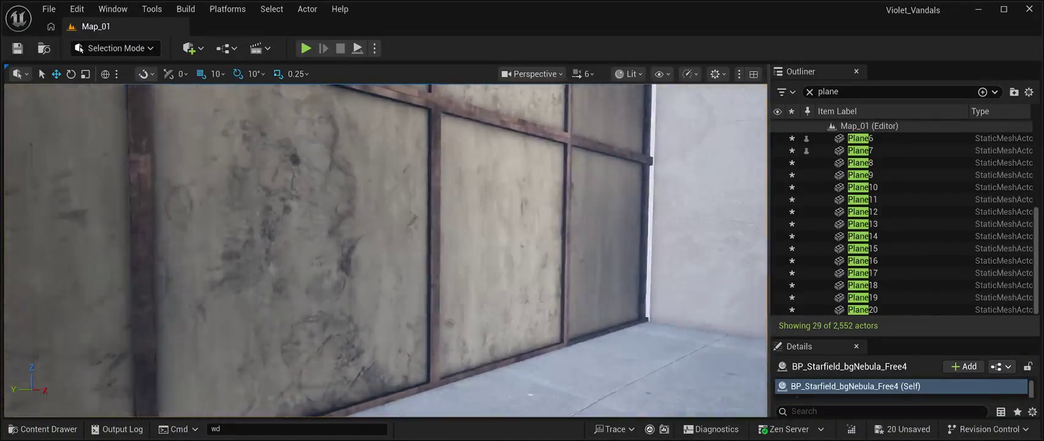
{"action": "key", "text": "s"}
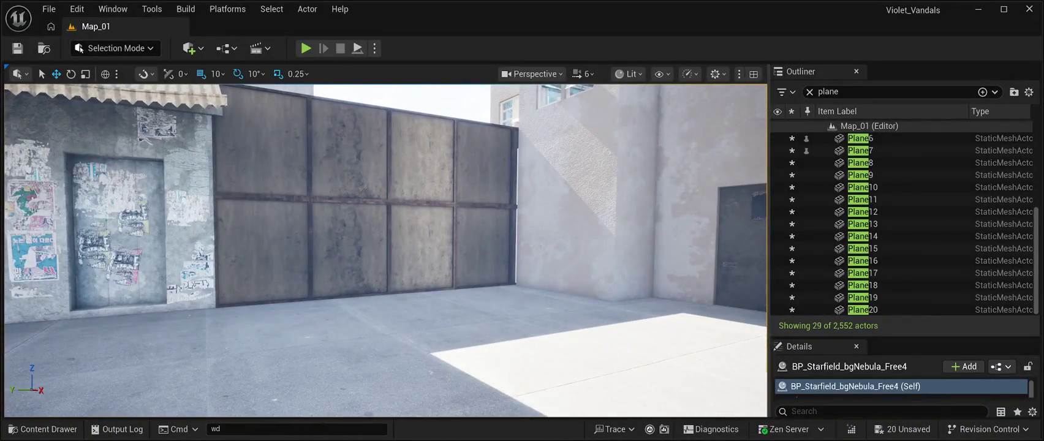
{"action": "left_click", "coordinate": [484, 245]}
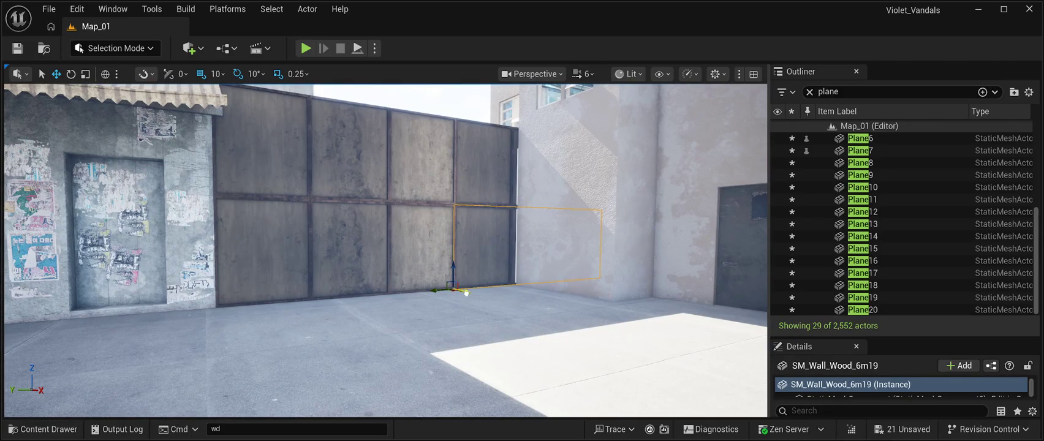
{"action": "key", "text": "a"}
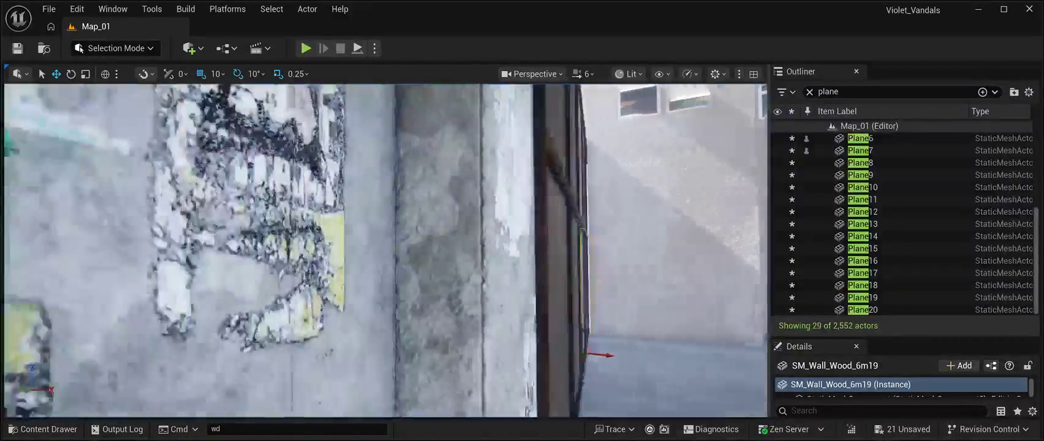
{"action": "key", "text": "s"}
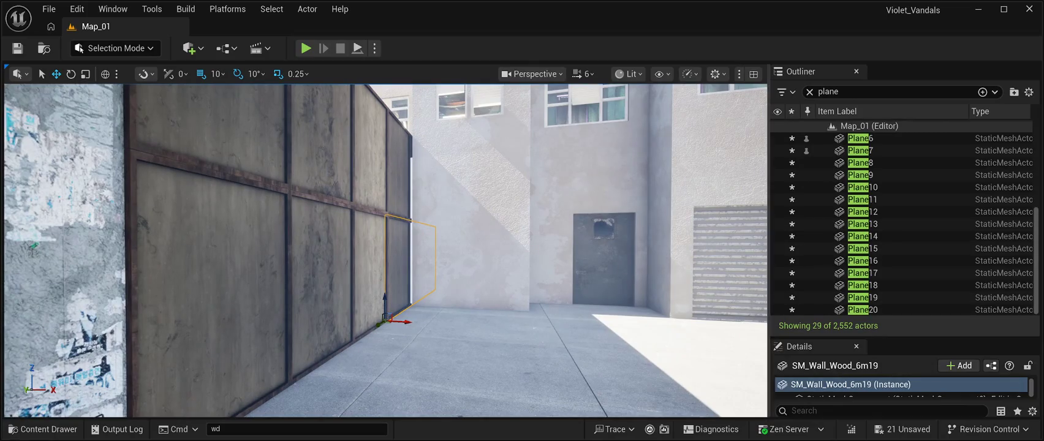
Step: Clear the Outliner filter and set the selected panel's Location X to -1839
{"action": "left_click", "coordinate": [828, 91]}
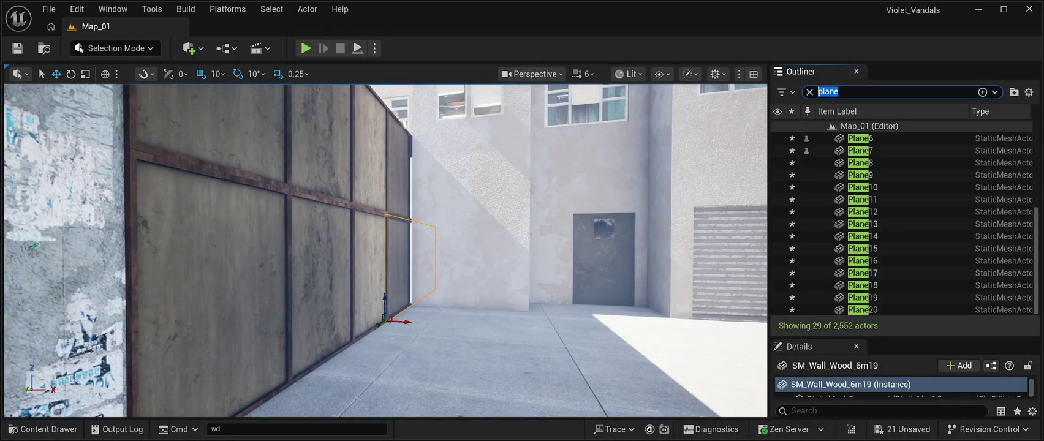
{"action": "key", "text": "BackSpace"}
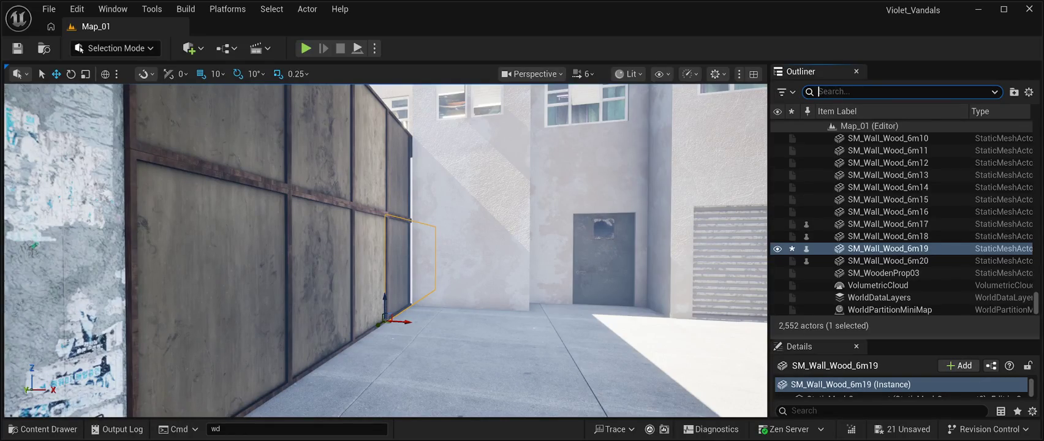
{"action": "left_click_drag", "start_coordinate": [906, 338], "coordinate": [906, 186]}
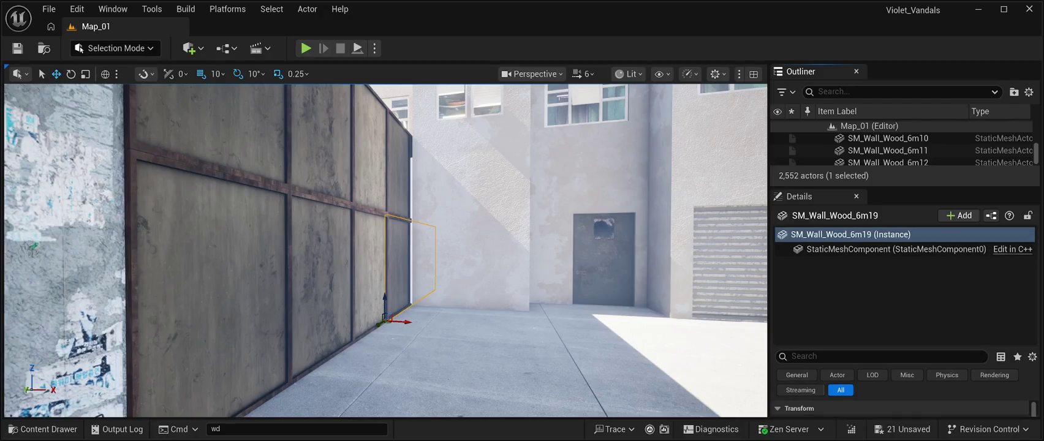
{"action": "left_click_drag", "start_coordinate": [905, 345], "coordinate": [905, 243]}
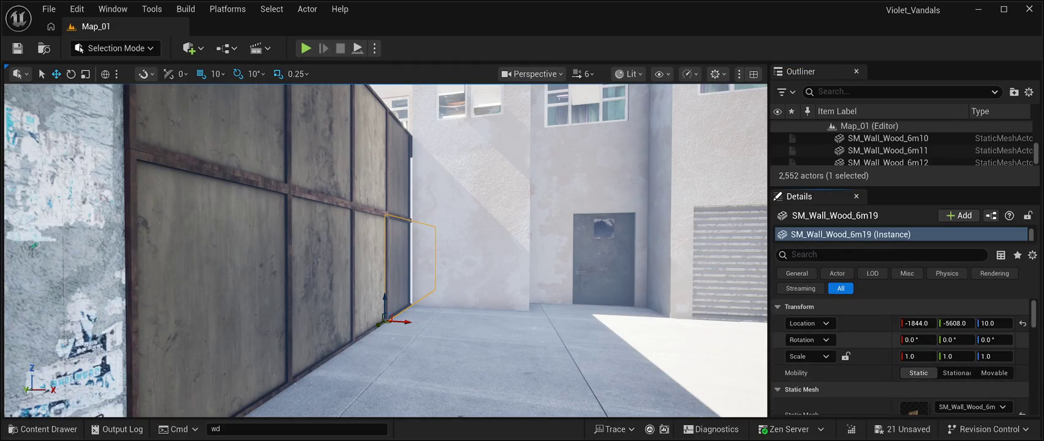
{"action": "left_click_drag", "start_coordinate": [916, 323], "coordinate": [920, 323]}
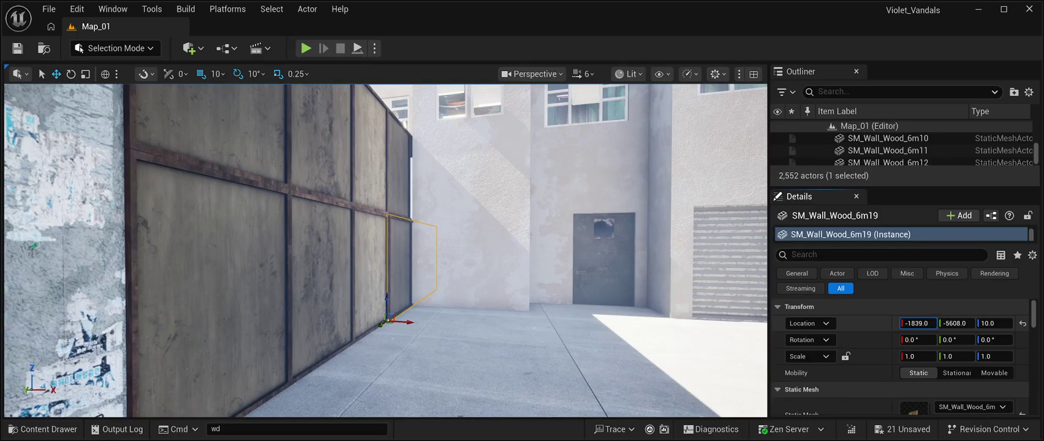
Step: Align SM_Wall_Wood_6m20 and 6m17 to X -1839, save the level, and start a playtest
{"action": "left_click", "coordinate": [400, 172]}
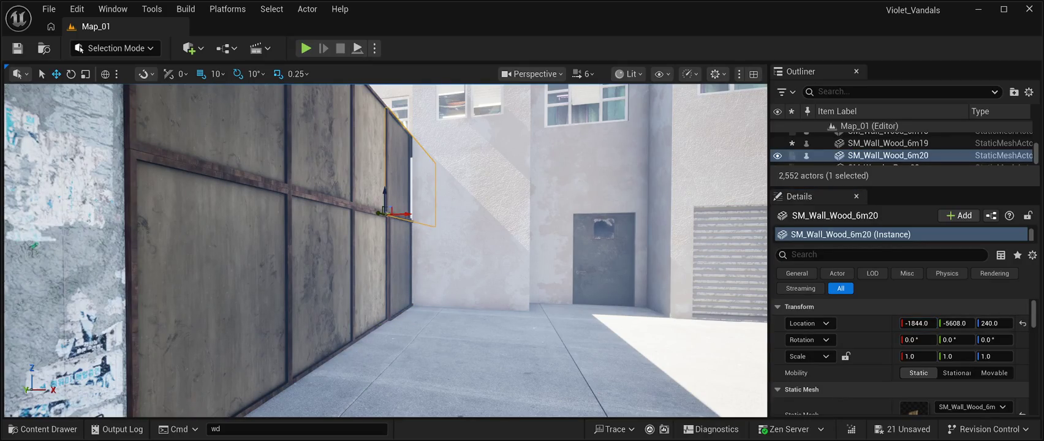
{"action": "left_click_drag", "start_coordinate": [916, 323], "coordinate": [920, 323]}
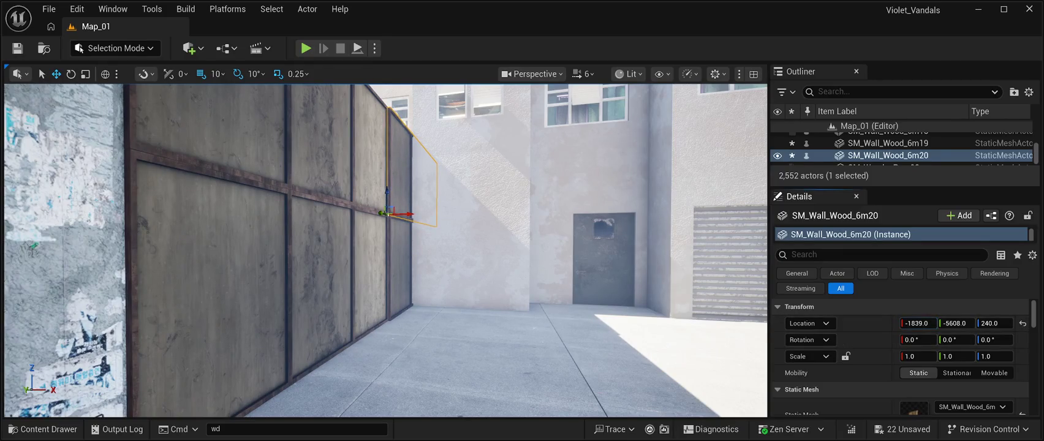
{"action": "left_click", "coordinate": [401, 270]}
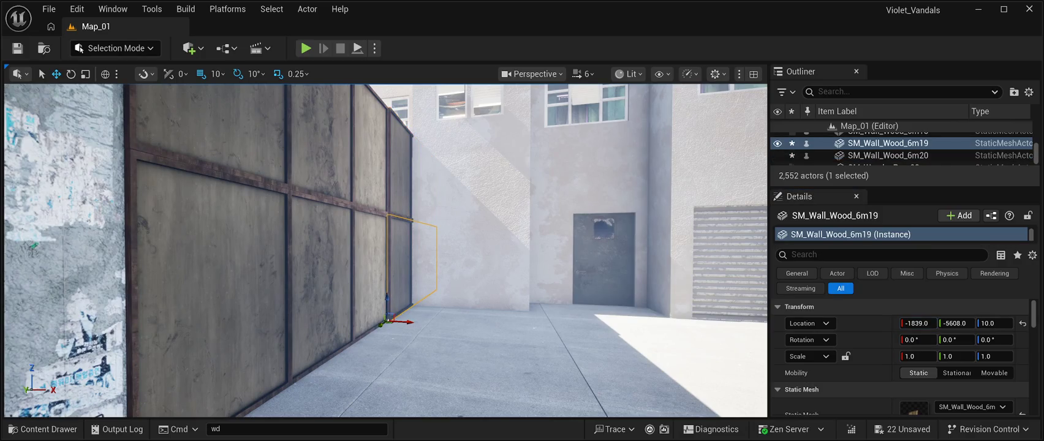
{"action": "left_click", "coordinate": [887, 155]}
{"action": "left_click", "coordinate": [257, 150]}
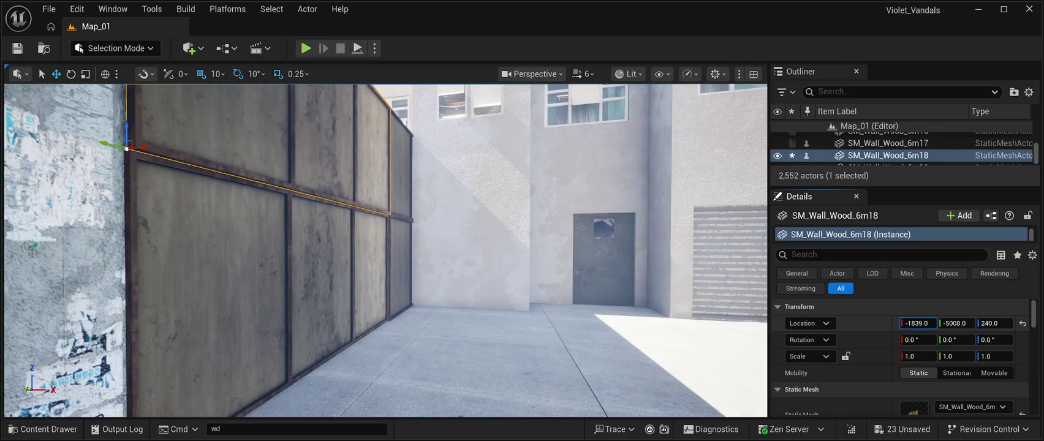
{"action": "left_click", "coordinate": [887, 143]}
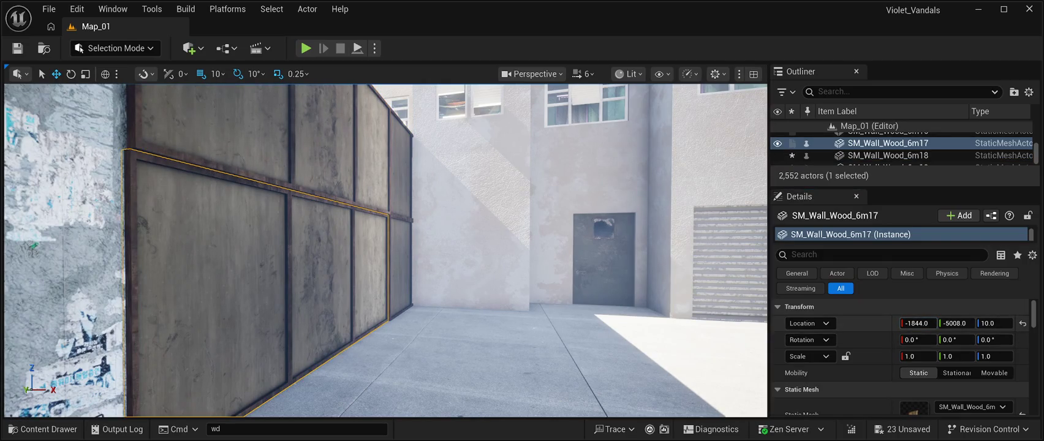
{"action": "left_click_drag", "start_coordinate": [917, 323], "coordinate": [922, 323]}
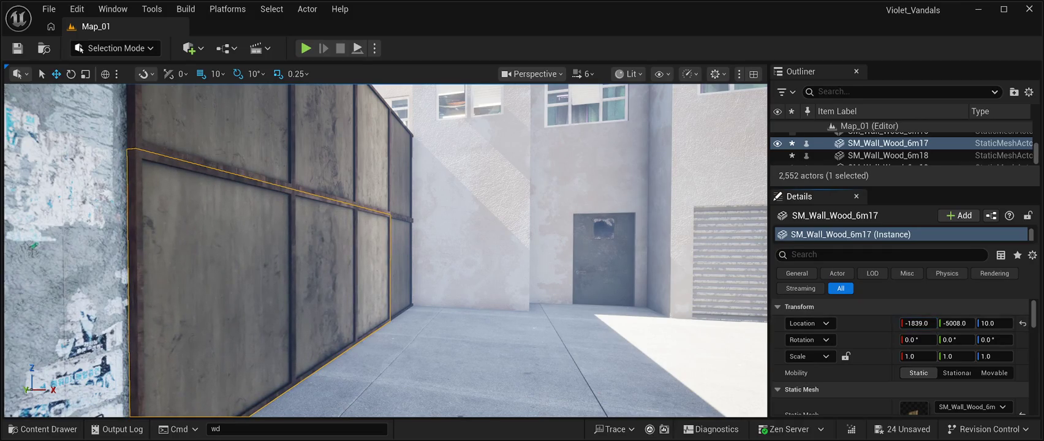
{"action": "left_click", "coordinate": [888, 155]}
{"action": "double_click", "coordinate": [888, 142]}
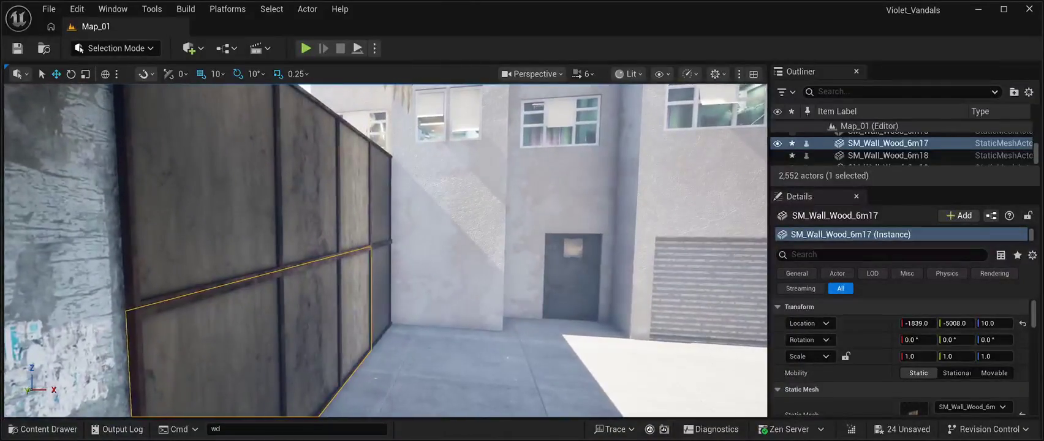
{"action": "key", "text": "ctrl+s"}
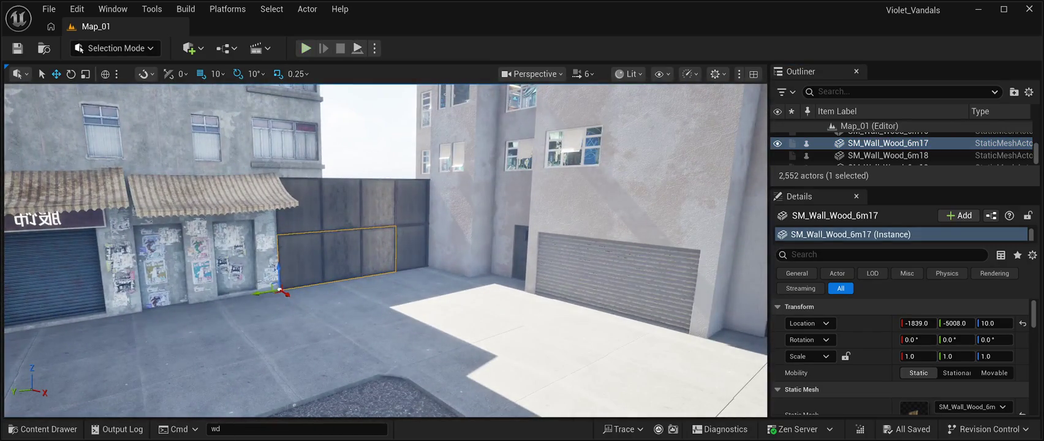
{"action": "key", "text": "alt+p"}
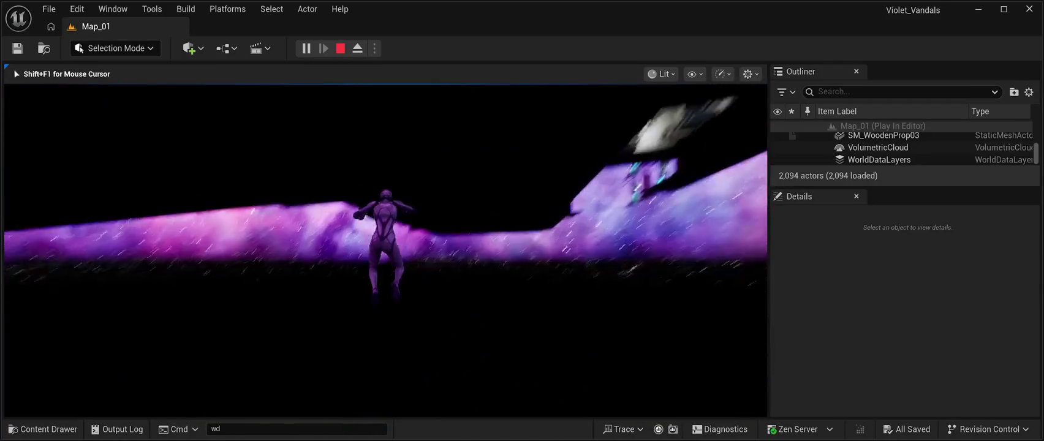
Step: Restart the playtest, run and jump the character along the alley wall, then stop it
{"action": "key", "text": "Escape"}
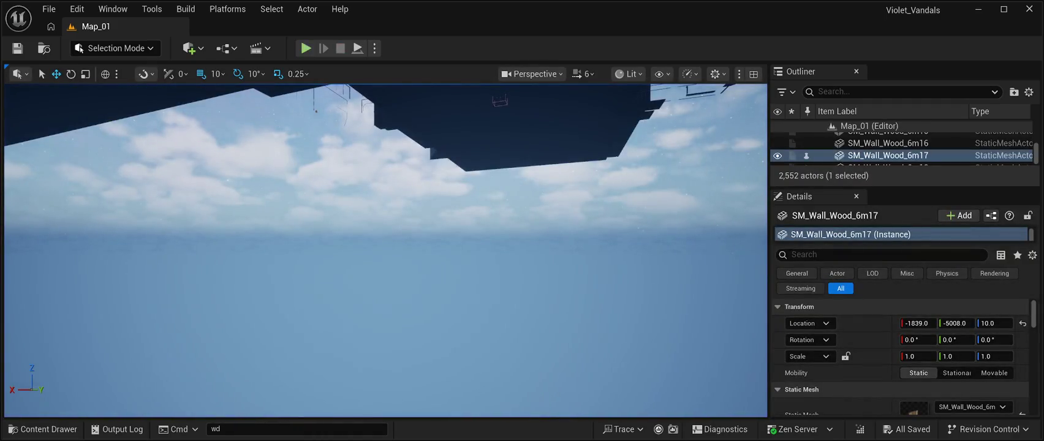
{"action": "key", "text": "alt+p"}
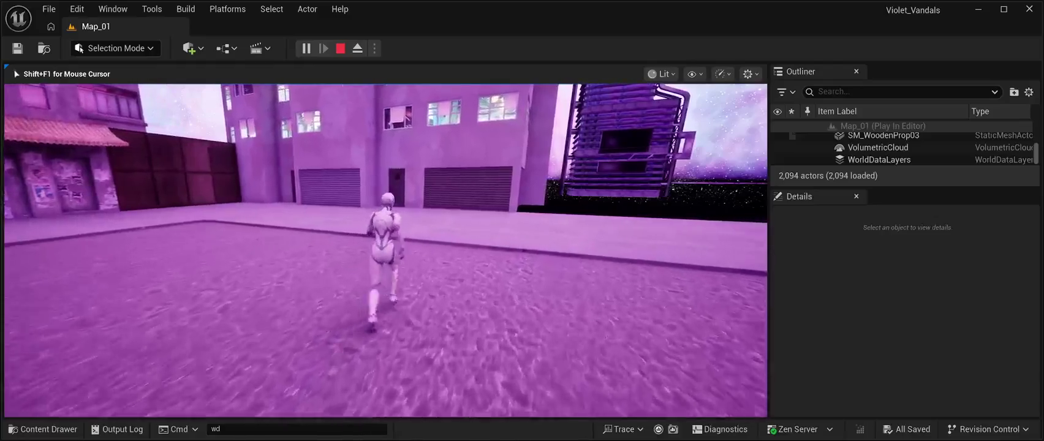
{"action": "key", "text": "space"}
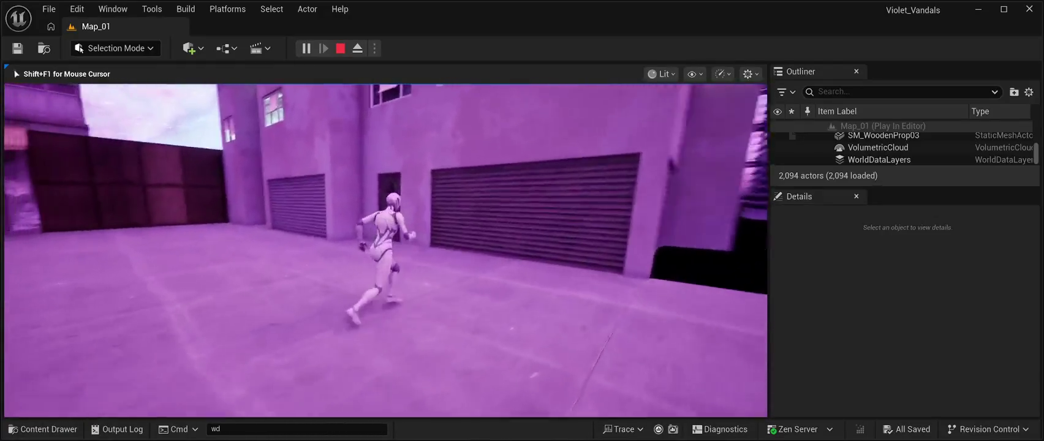
{"action": "key", "text": "w"}
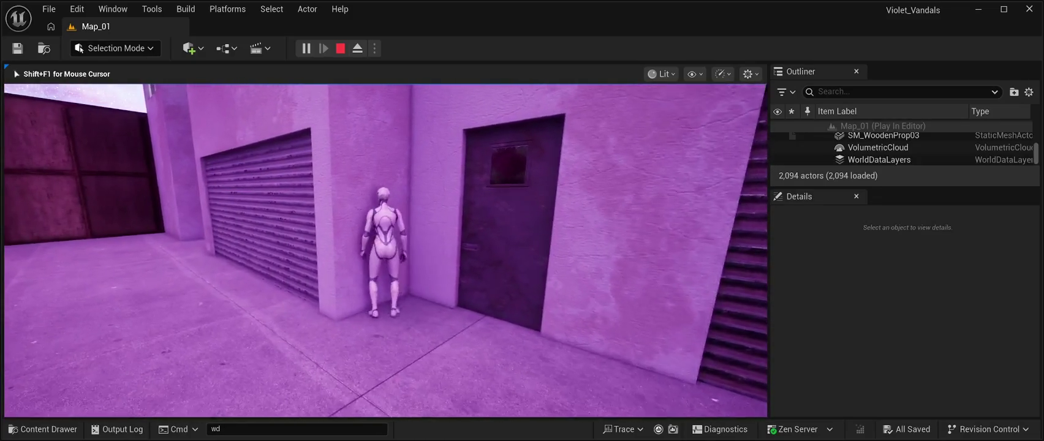
{"action": "key", "text": "w"}
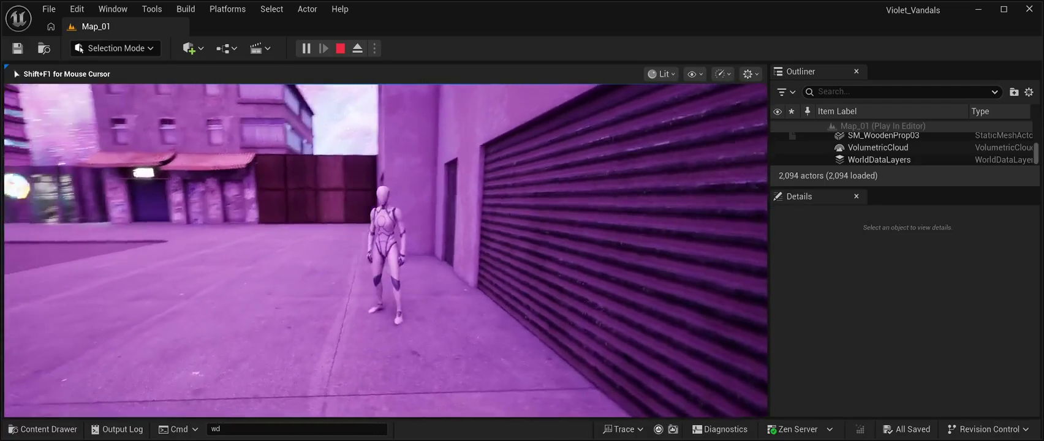
{"action": "key", "text": "Escape"}
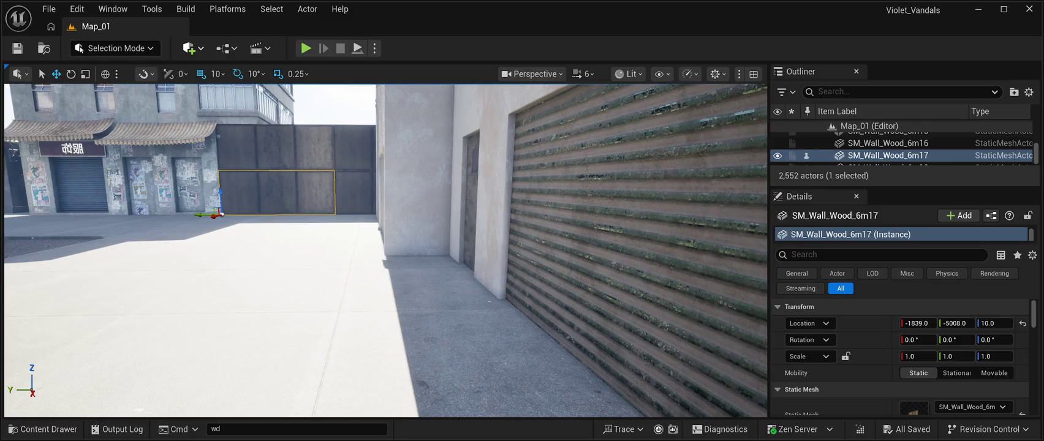
Step: Place a new plane by the wall, stand it upright and raise it to height 60
{"action": "key", "text": "ctrl+v"}
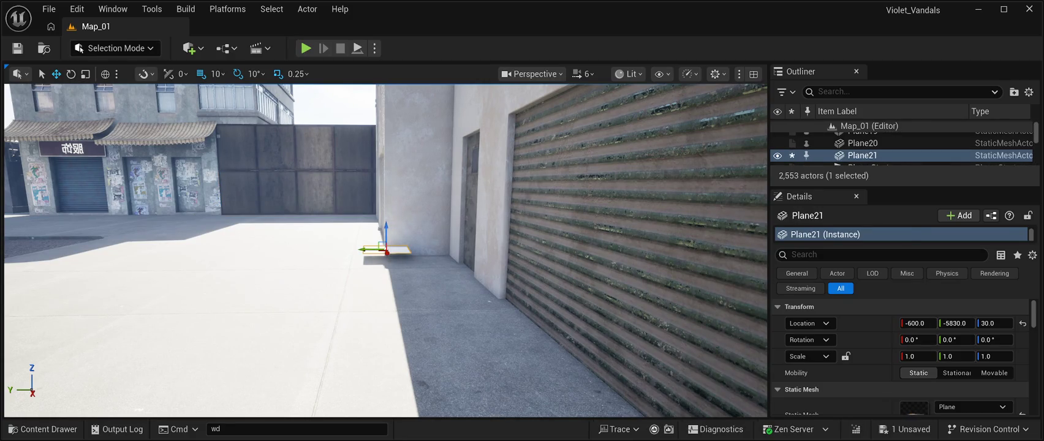
{"action": "key", "text": "e"}
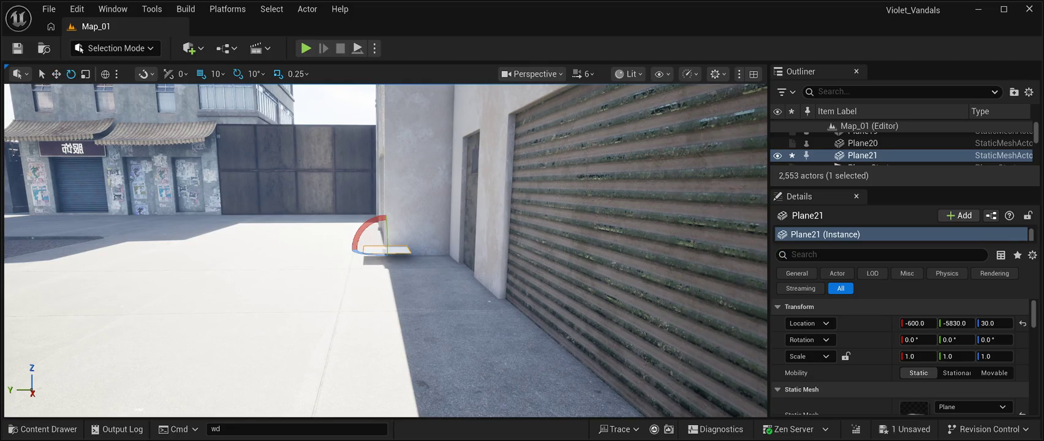
{"action": "scroll", "coordinate": [392, 257], "scroll_direction": "down", "scroll_amount": 5}
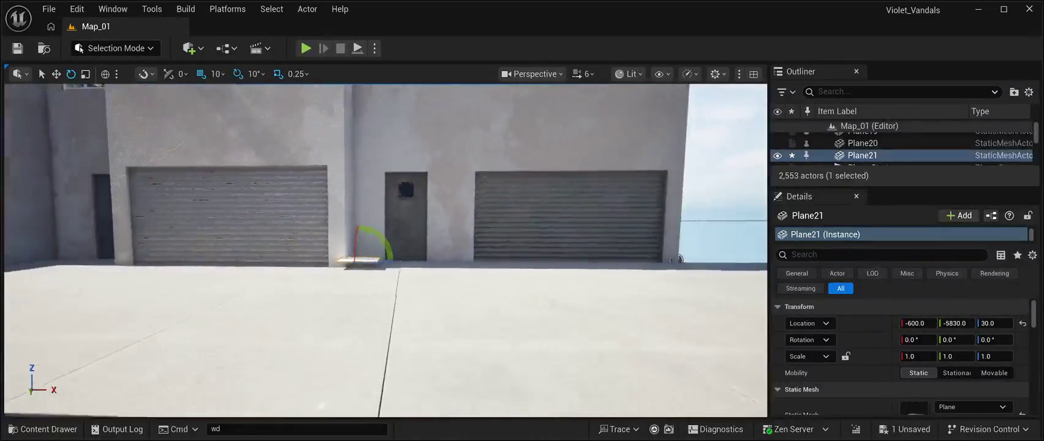
{"action": "mouse_move", "coordinate": [389, 248]}
{"action": "left_mouse_down"}
{"action": "mouse_move", "coordinate": [395, 264]}
{"action": "mouse_move", "coordinate": [363, 297]}
{"action": "mouse_move", "coordinate": [423, 276]}
{"action": "left_mouse_up"}
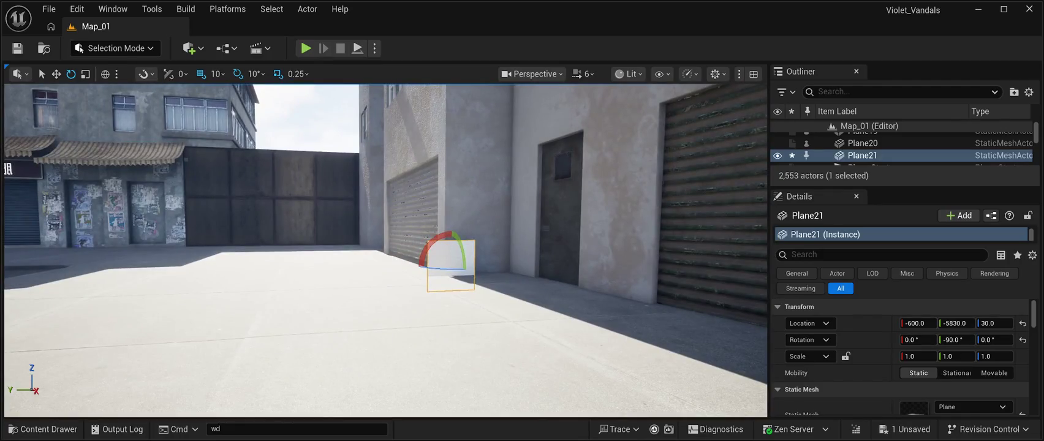
{"action": "key", "text": "w"}
{"action": "mouse_move", "coordinate": [452, 236]}
{"action": "left_mouse_down"}
{"action": "mouse_move", "coordinate": [453, 226]}
{"action": "mouse_move", "coordinate": [447, 250]}
{"action": "mouse_move", "coordinate": [456, 251]}
{"action": "left_mouse_up"}
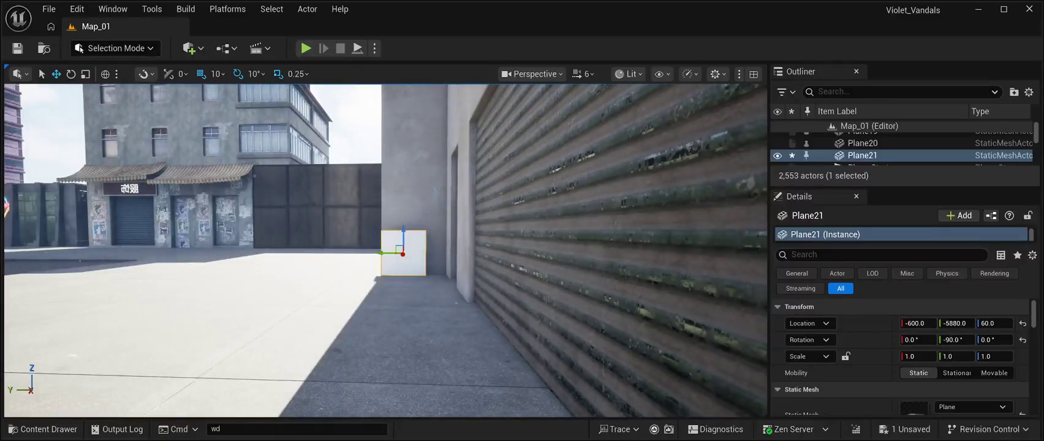
Step: Copy the plane repeatedly, stacking copies Plane21–Plane28 into a column beside the door
{"action": "left_click_drag", "start_coordinate": [385, 252], "coordinate": [431, 250]}
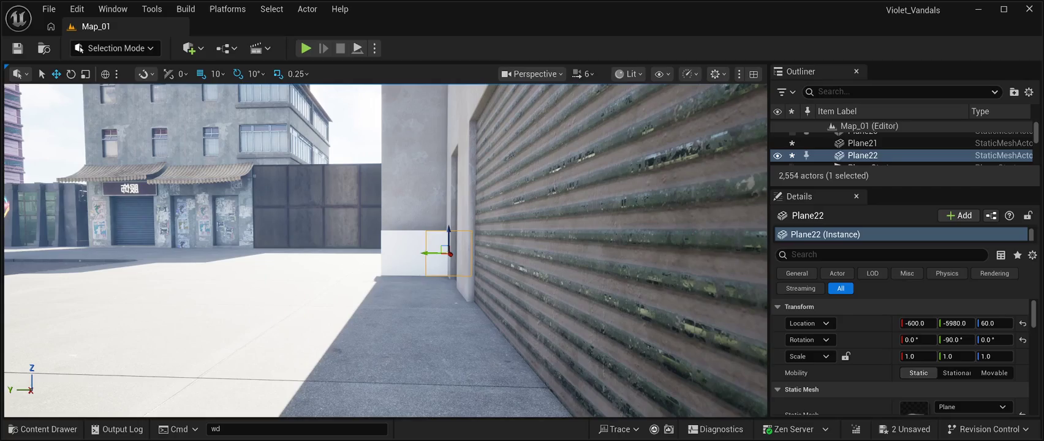
{"action": "mouse_move", "coordinate": [448, 236]}
{"action": "left_mouse_down"}
{"action": "mouse_move", "coordinate": [461, 179]}
{"action": "mouse_move", "coordinate": [432, 207]}
{"action": "mouse_move", "coordinate": [388, 207]}
{"action": "mouse_move", "coordinate": [422, 132]}
{"action": "mouse_move", "coordinate": [424, 140]}
{"action": "left_mouse_up"}
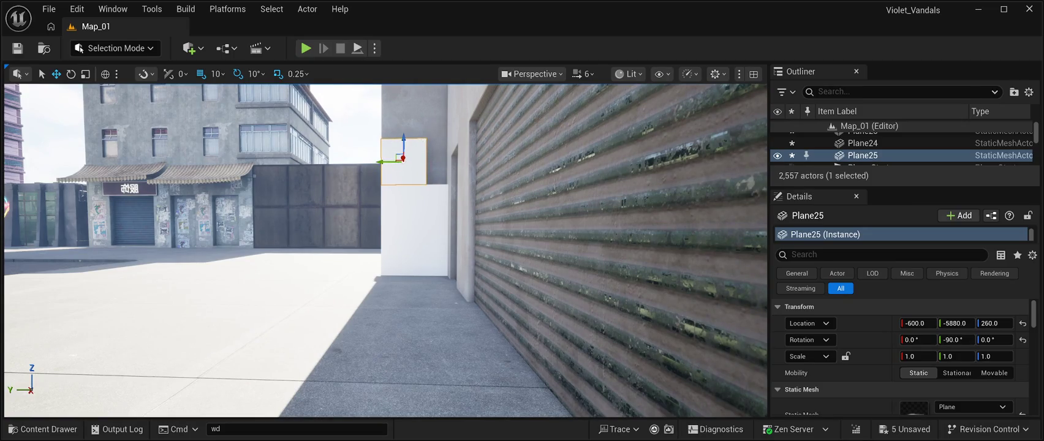
{"action": "left_click_drag", "start_coordinate": [385, 162], "coordinate": [431, 165]}
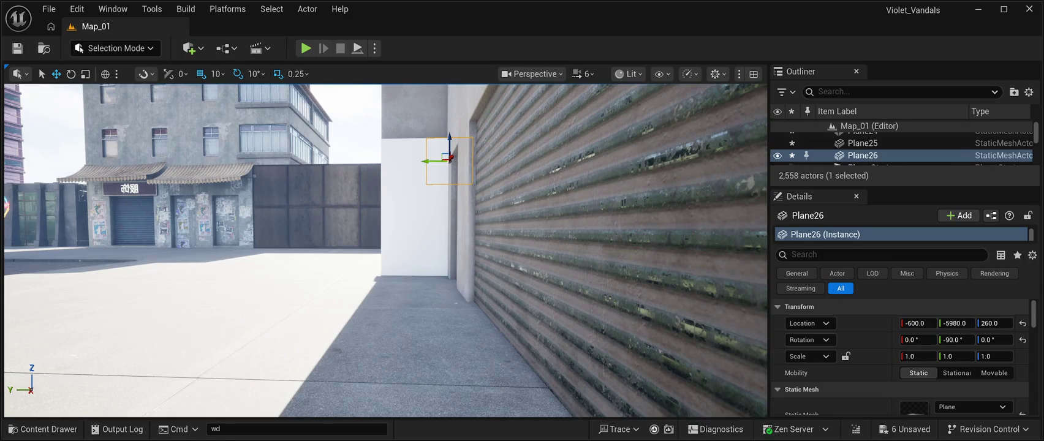
{"action": "mouse_move", "coordinate": [451, 142]}
{"action": "left_mouse_down"}
{"action": "mouse_move", "coordinate": [457, 89]}
{"action": "mouse_move", "coordinate": [453, 96]}
{"action": "left_mouse_up"}
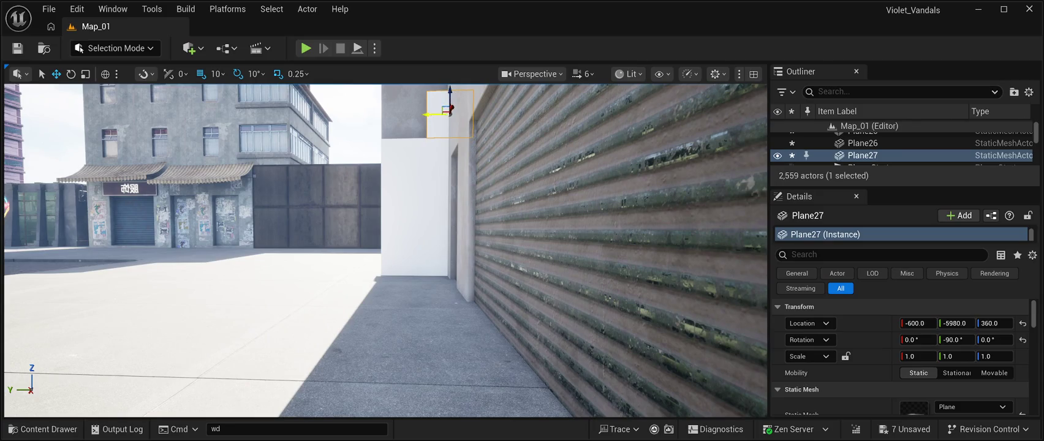
{"action": "key", "text": "ctrl+d"}
{"action": "mouse_move", "coordinate": [428, 112]}
{"action": "left_mouse_down"}
{"action": "mouse_move", "coordinate": [382, 113]}
{"action": "mouse_move", "coordinate": [352, 202]}
{"action": "left_mouse_up"}
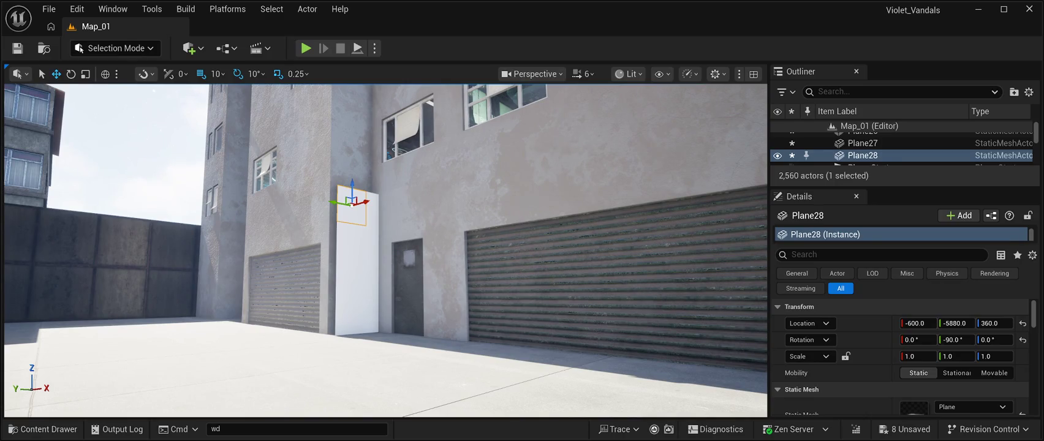
{"action": "left_click", "coordinate": [377, 227], "text": "ctrl"}
Step: Select all eight column planes and push them flush into the wall corner at X -640
{"action": "left_click", "coordinate": [379, 245], "text": "ctrl"}
{"action": "left_click", "coordinate": [351, 279], "text": "ctrl"}
{"action": "left_click", "coordinate": [380, 281], "text": "ctrl"}
{"action": "left_click", "coordinate": [351, 315], "text": "ctrl"}
{"action": "left_click", "coordinate": [379, 315], "text": "ctrl"}
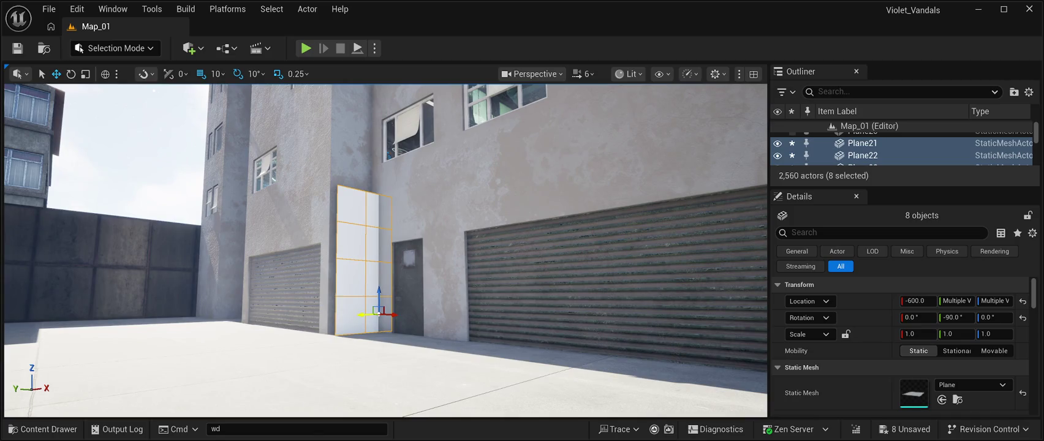
{"action": "left_click_drag", "start_coordinate": [394, 315], "coordinate": [387, 313]}
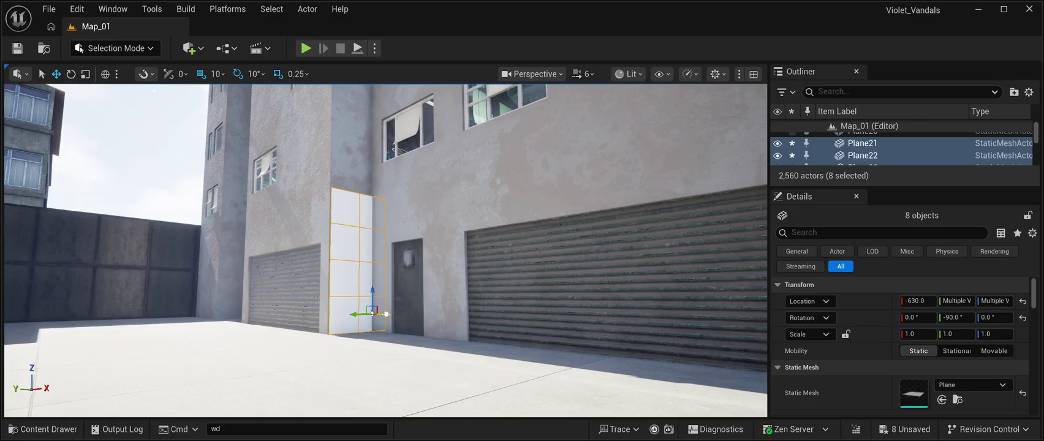
{"action": "mouse_move", "coordinate": [392, 343]}
{"action": "left_mouse_down"}
{"action": "mouse_move", "coordinate": [333, 318]}
{"action": "mouse_move", "coordinate": [367, 307]}
{"action": "mouse_move", "coordinate": [418, 313]}
{"action": "left_mouse_up"}
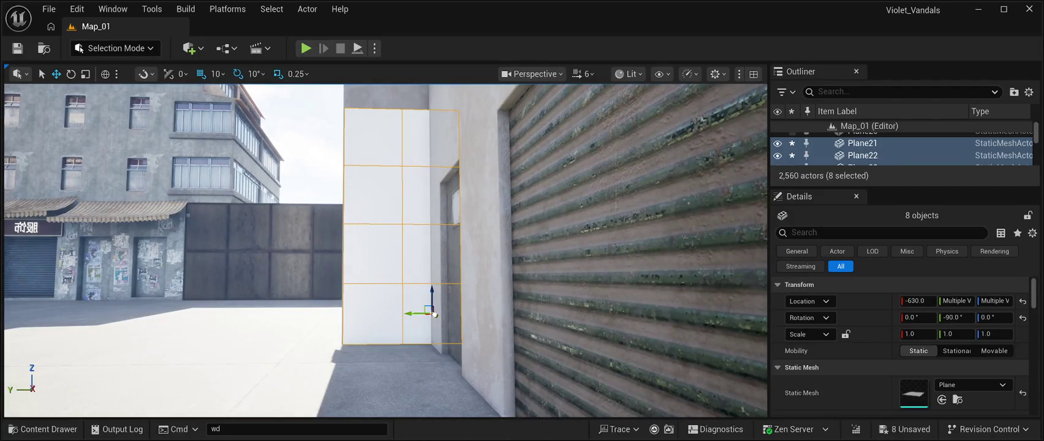
{"action": "left_click_drag", "start_coordinate": [433, 314], "coordinate": [435, 315]}
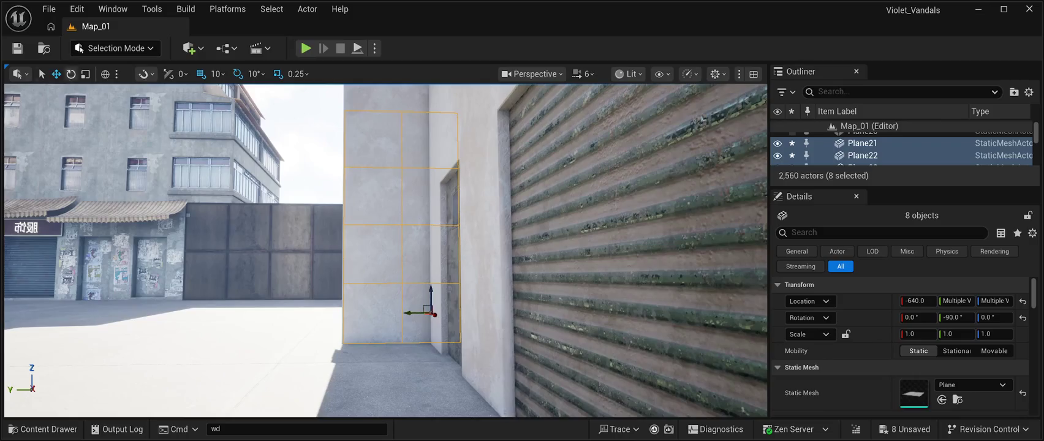
Step: Save the level and focus the view on BP_Starfield_bgNebula_Free4
{"action": "left_click", "coordinate": [17, 48]}
{"action": "left_click_drag", "start_coordinate": [386, 245], "coordinate": [356, 308]}
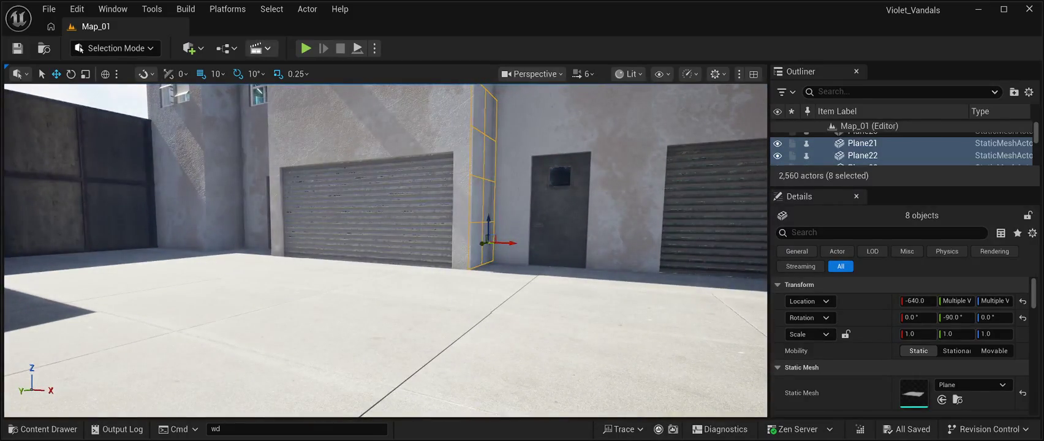
{"action": "double_click", "coordinate": [901, 155]}
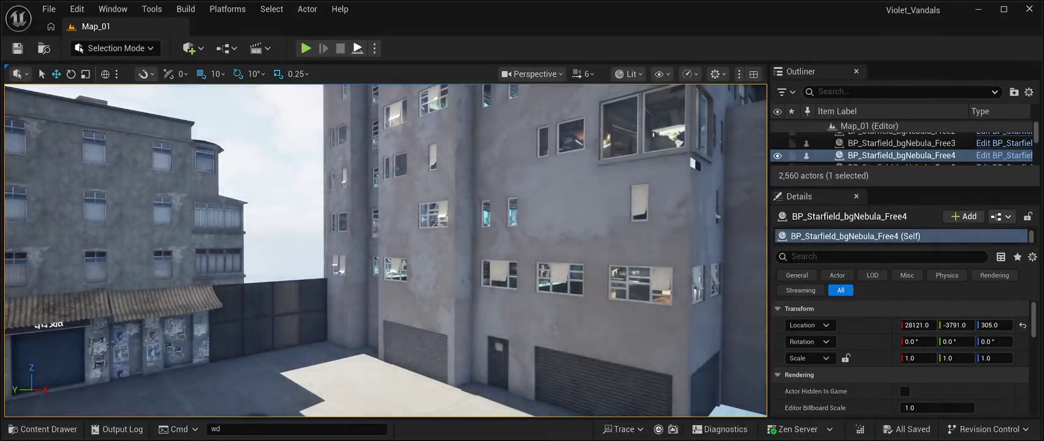
Step: Launch a playtest with Alt+P and run the character forward down the street
{"action": "key", "text": "alt+p"}
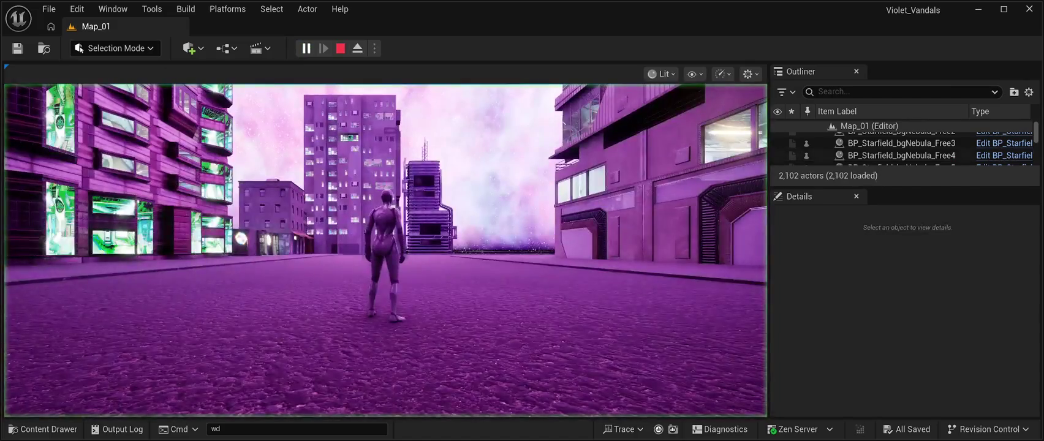
{"action": "key", "text": "w"}
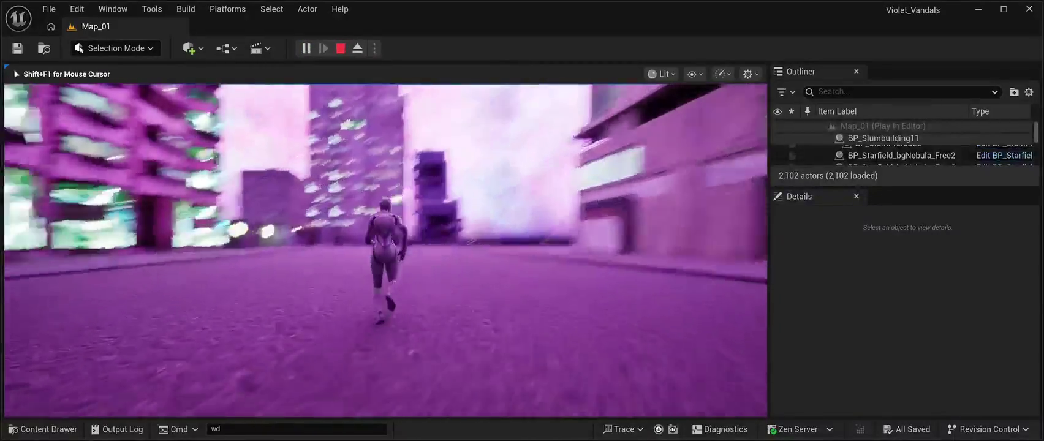
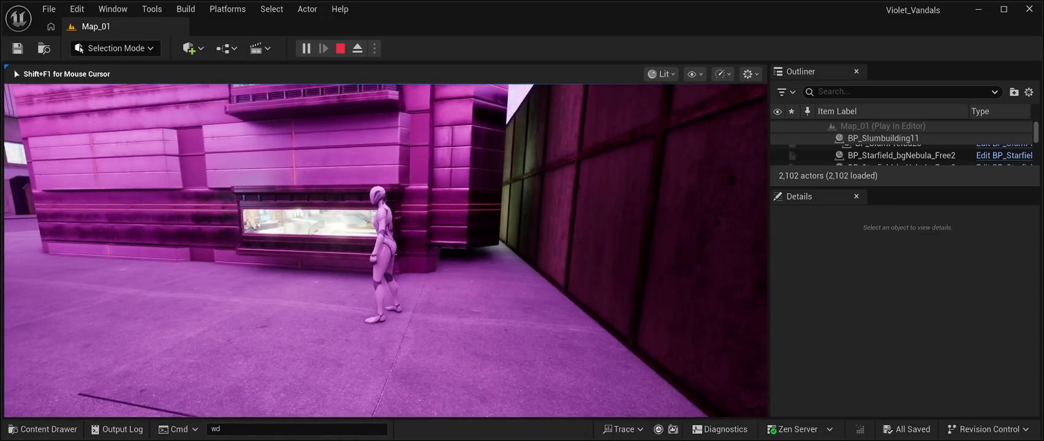
Step: Stop the play session, duplicate the two wood wall panels and rotate the copies -30° on Z
{"action": "key", "text": "Escape"}
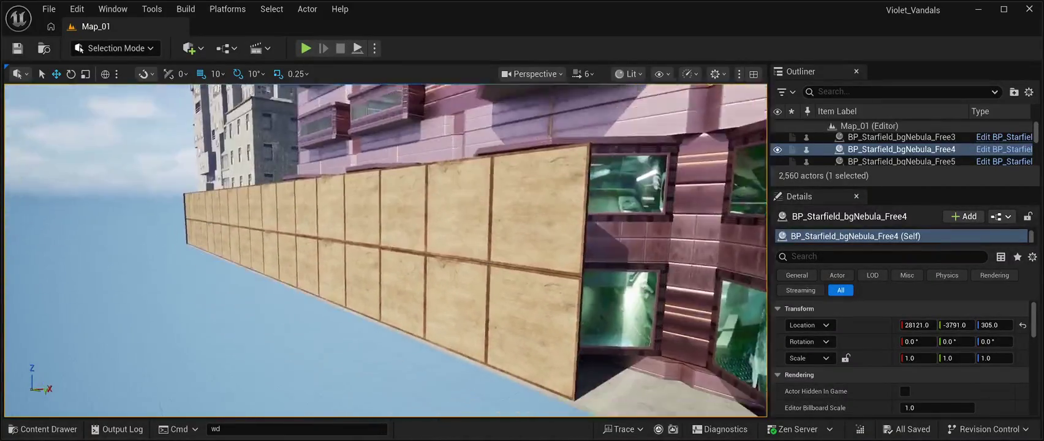
{"action": "left_click", "coordinate": [287, 245]}
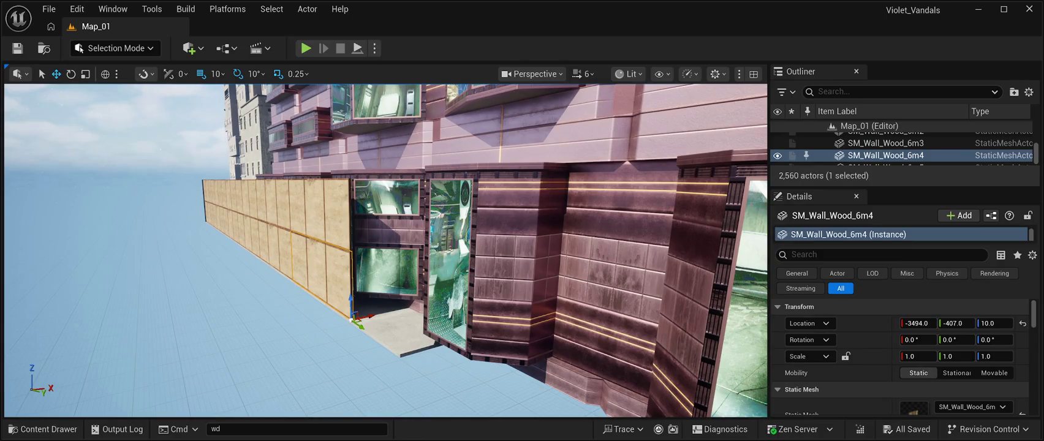
{"action": "left_click", "coordinate": [287, 214], "text": "ctrl"}
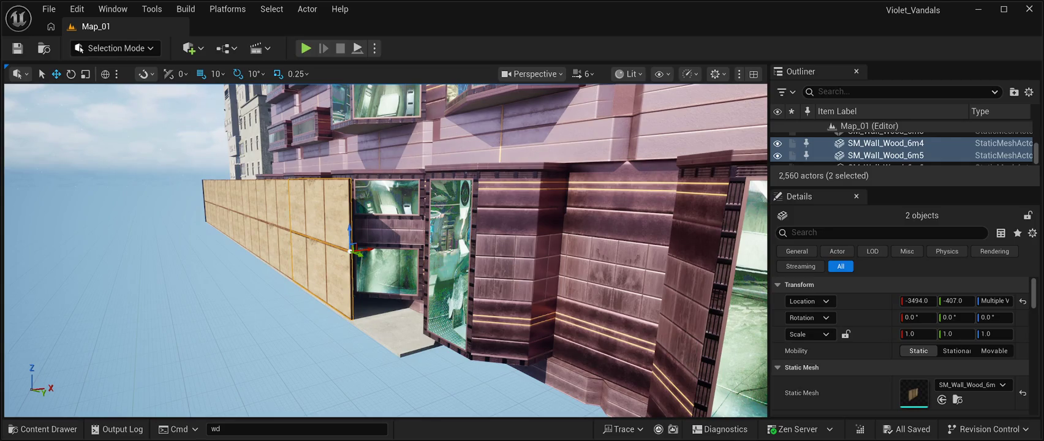
{"action": "key", "text": "ctrl+d"}
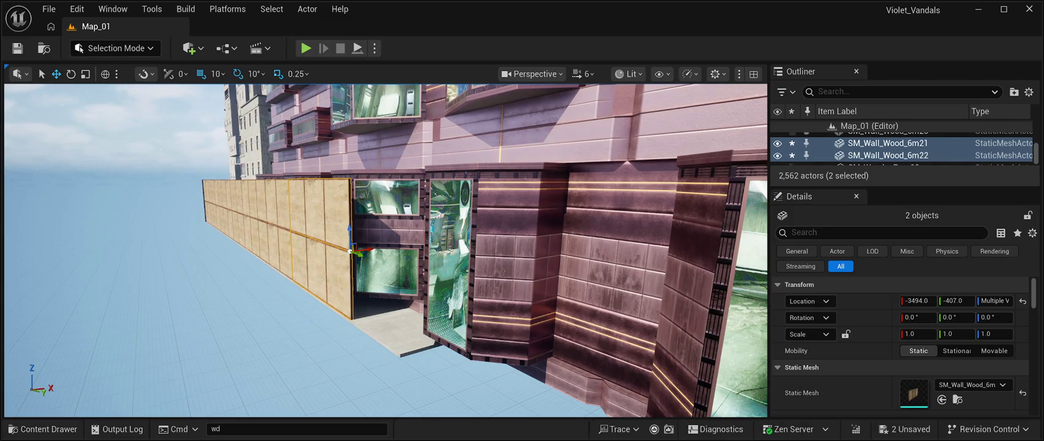
{"action": "mouse_move", "coordinate": [361, 254]}
{"action": "left_mouse_down"}
{"action": "mouse_move", "coordinate": [436, 317]}
{"action": "mouse_move", "coordinate": [530, 365]}
{"action": "left_mouse_up"}
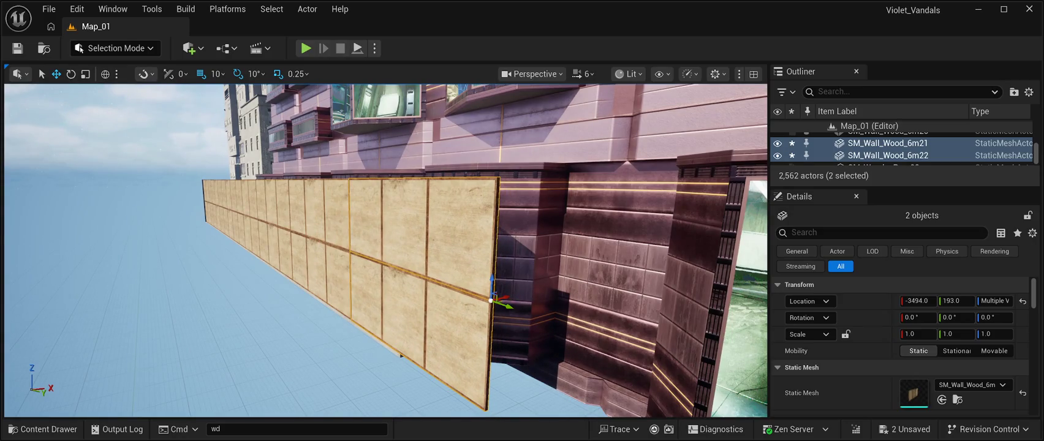
{"action": "key", "text": "e"}
{"action": "left_click_drag", "start_coordinate": [490, 308], "coordinate": [488, 293]}
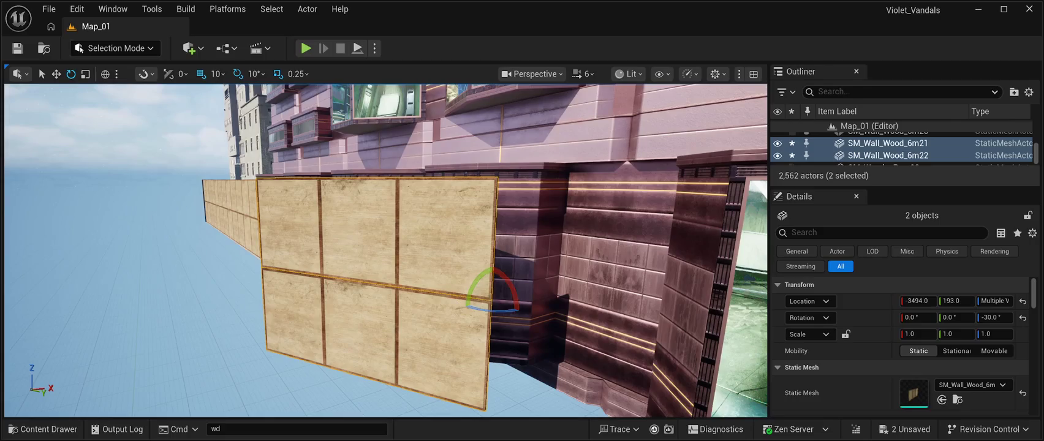
Step: Set the copied panels against the building at X -3204, Y 103, save Map_01 and play-test
{"action": "key", "text": "w"}
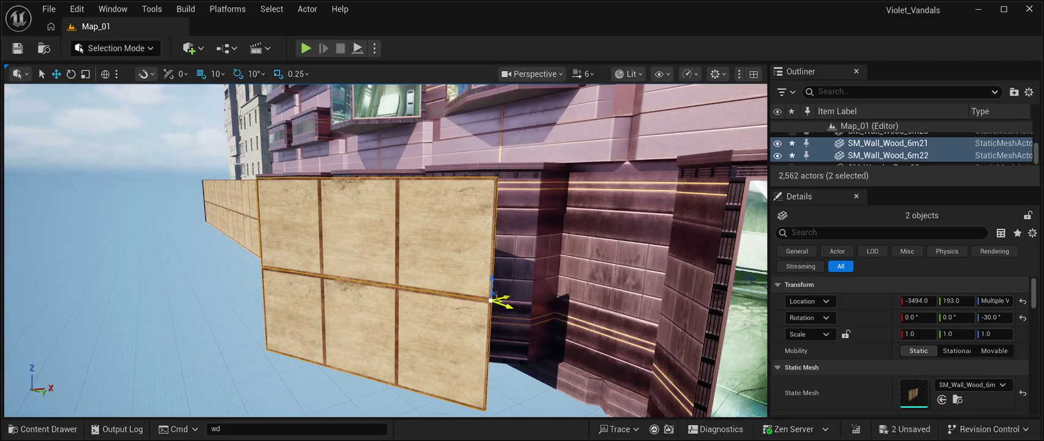
{"action": "mouse_move", "coordinate": [505, 297]}
{"action": "left_mouse_down"}
{"action": "mouse_move", "coordinate": [586, 268]}
{"action": "mouse_move", "coordinate": [554, 245]}
{"action": "left_mouse_up"}
{"action": "left_click_drag", "start_coordinate": [648, 260], "coordinate": [621, 260]}
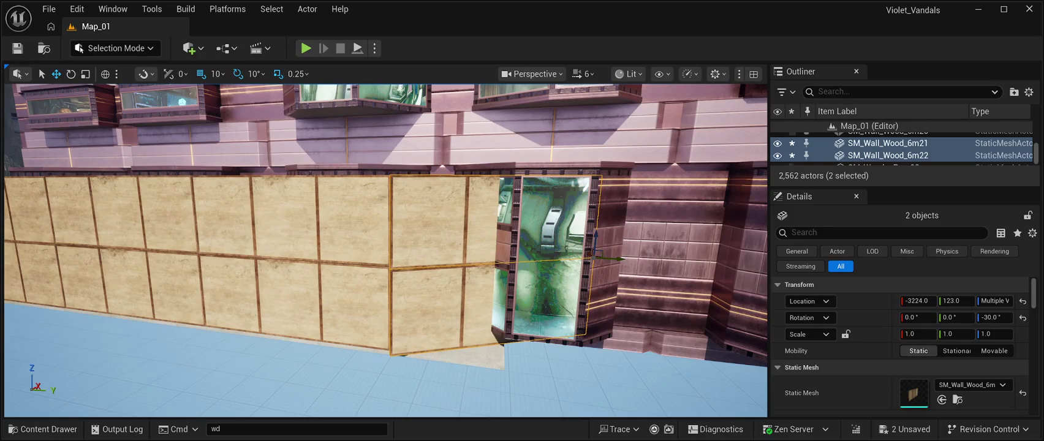
{"action": "scroll", "coordinate": [621, 259], "scroll_direction": "up", "scroll_amount": 5}
{"action": "key", "text": "f"}
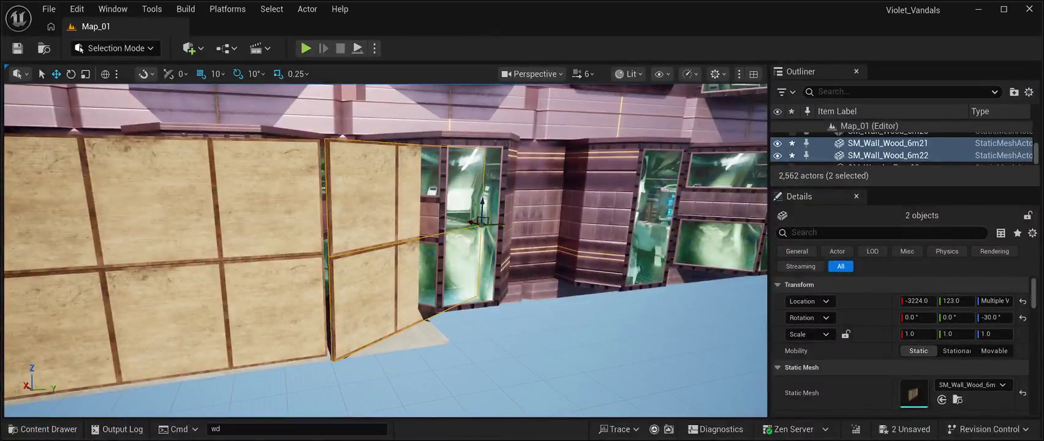
{"action": "left_click_drag", "start_coordinate": [499, 224], "coordinate": [398, 248]}
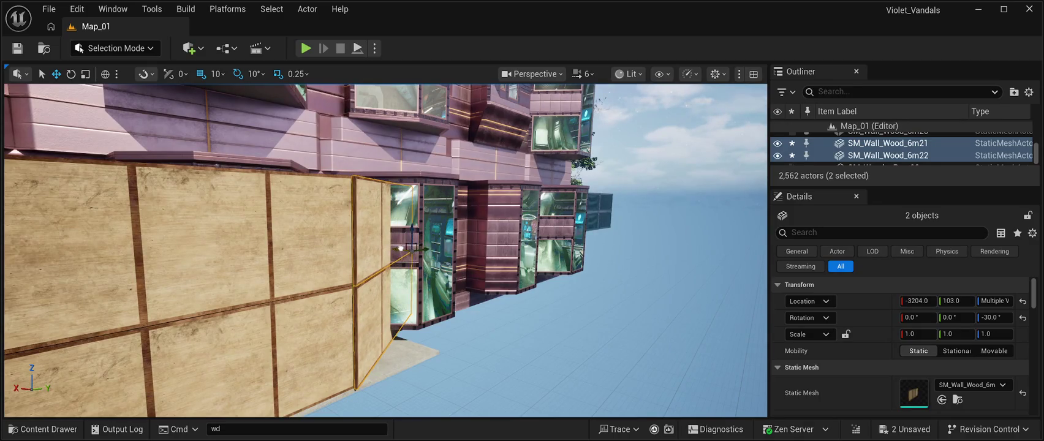
{"action": "key", "text": "ctrl+s"}
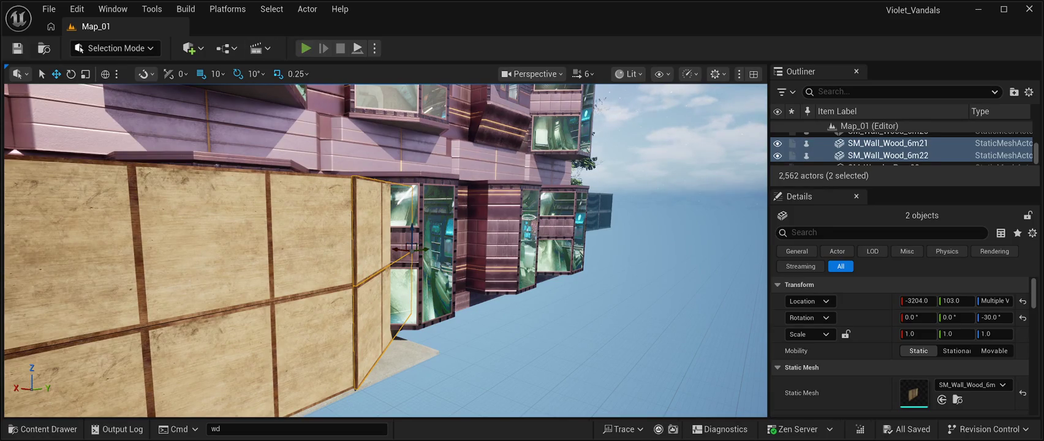
{"action": "key", "text": "alt+p"}
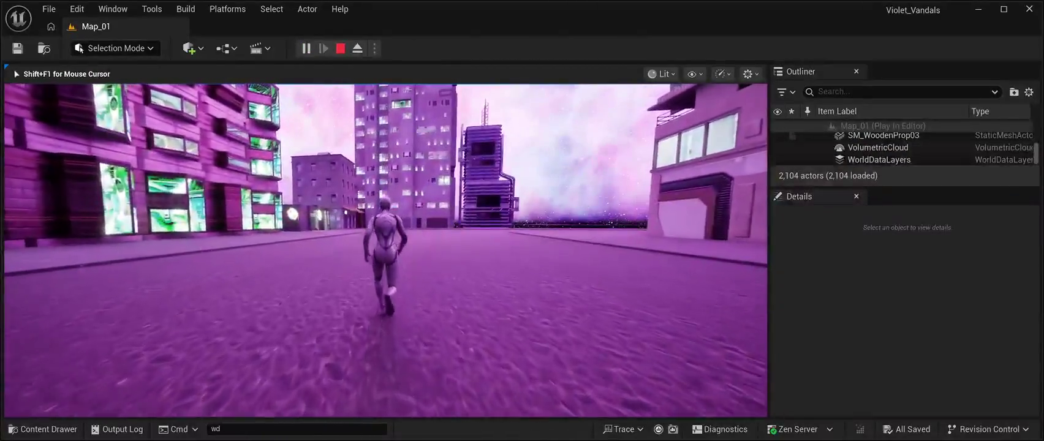
Step: Run the character along the streets in play mode, then end the play session
{"action": "key", "text": "a"}
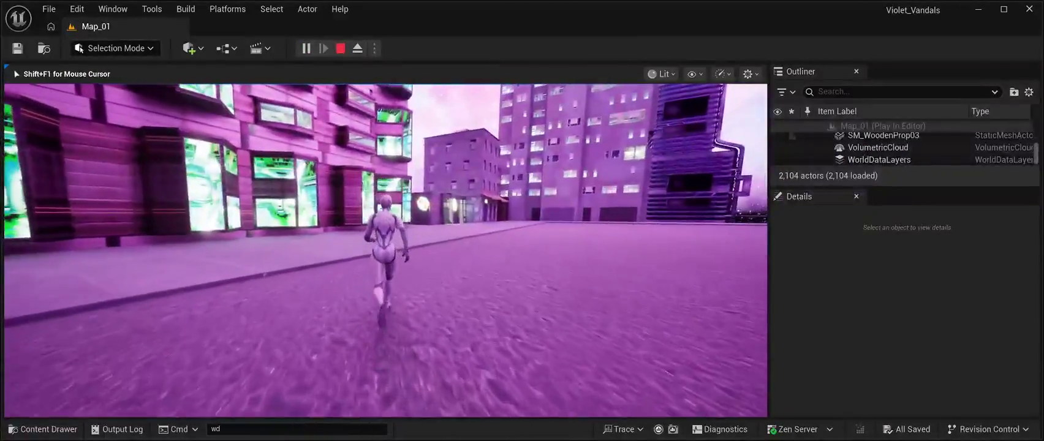
{"action": "key", "text": "w"}
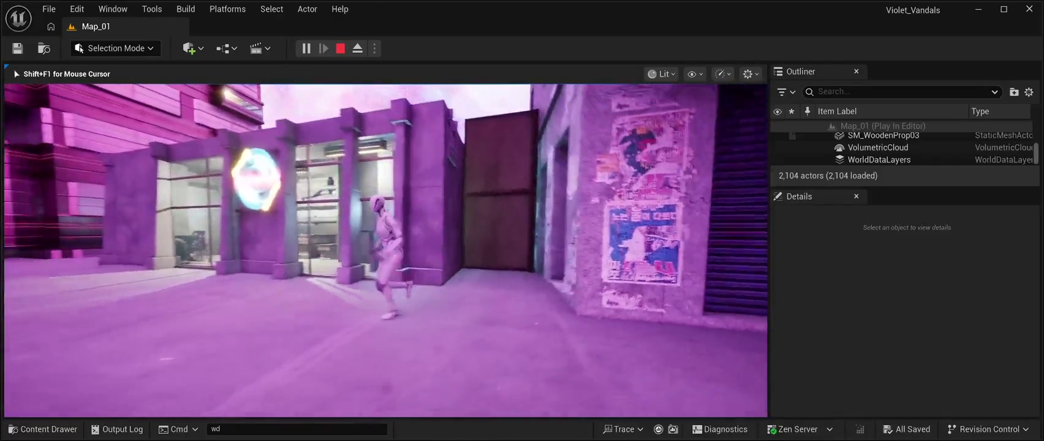
{"action": "key", "text": "Escape"}
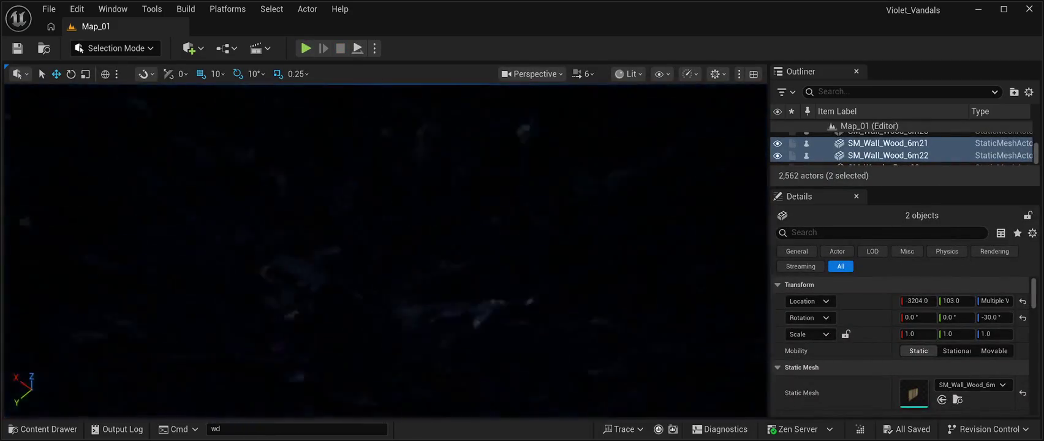
Step: Fly the view around the angled wall panels, then show the CyberPunkMegapack Meshes folder
{"action": "key", "text": "a"}
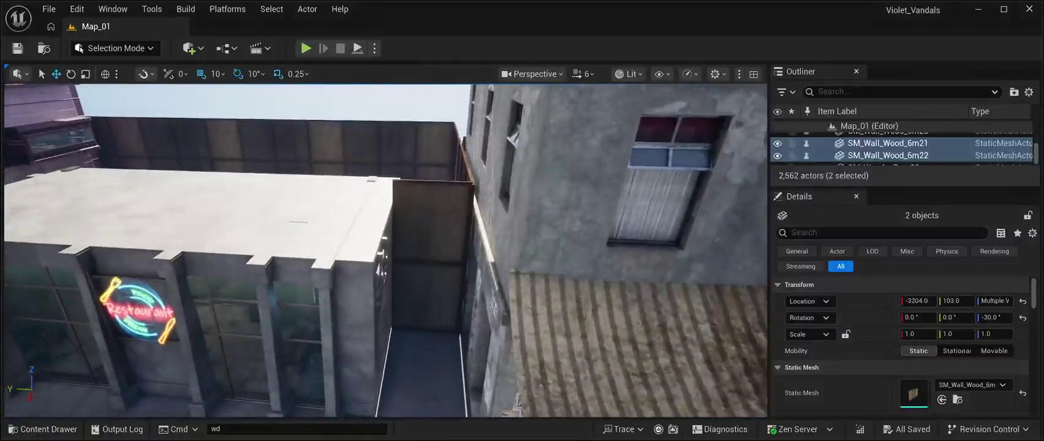
{"action": "key", "text": "w"}
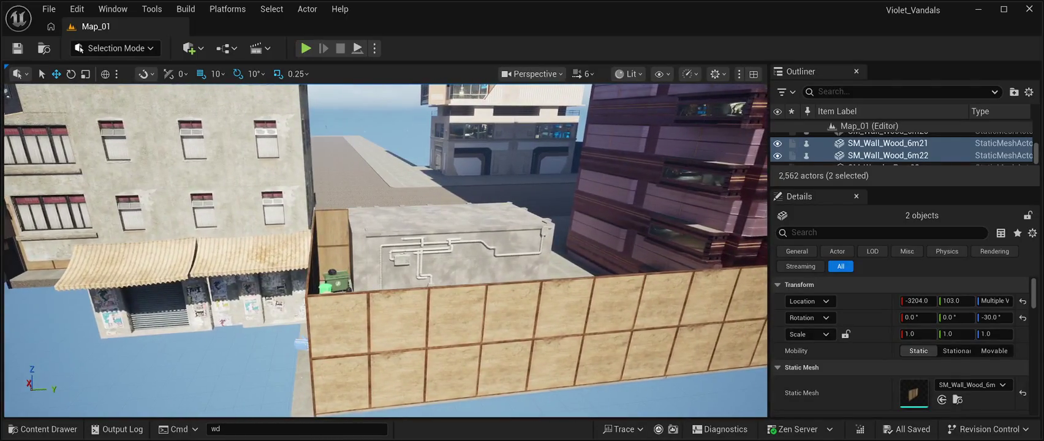
{"action": "key", "text": "w"}
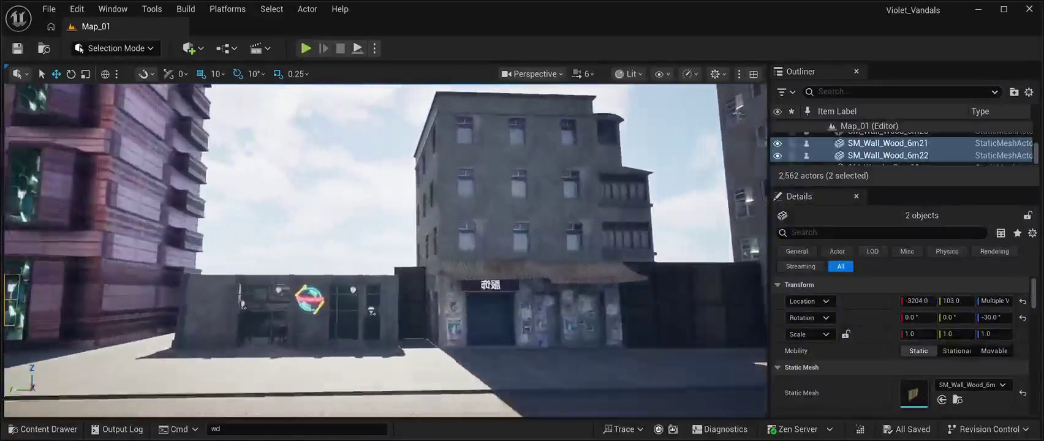
{"action": "key", "text": "s"}
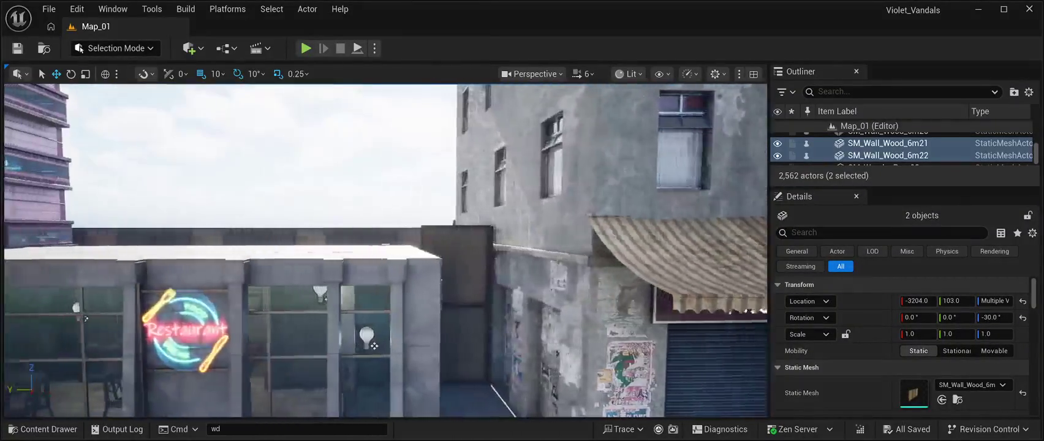
{"action": "key", "text": "s"}
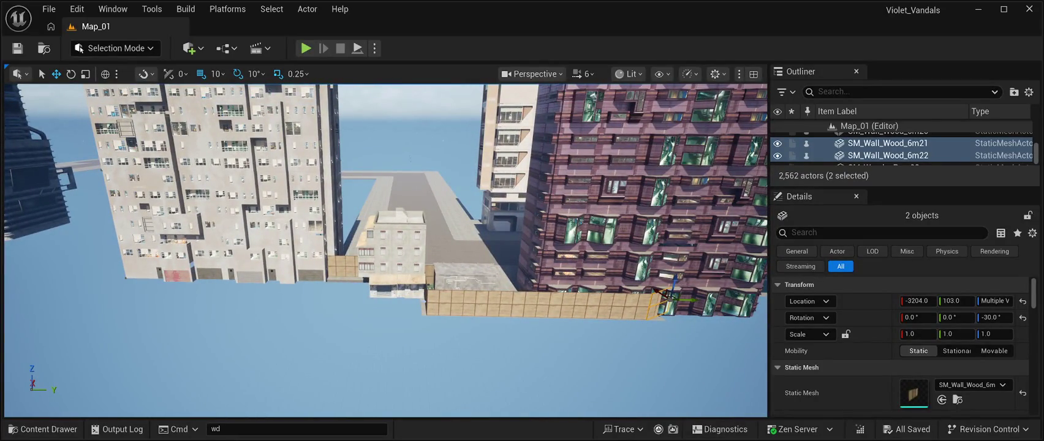
{"action": "left_click", "coordinate": [43, 429]}
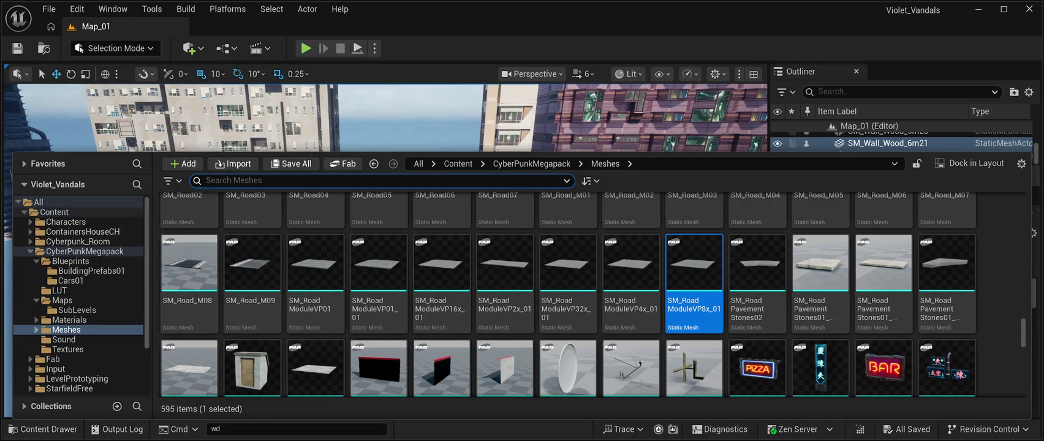
Step: Select BP_SlumPrefba18 in Blueprints > BuildingPrefabs01 and close the Content Drawer
{"action": "left_click", "coordinate": [71, 260]}
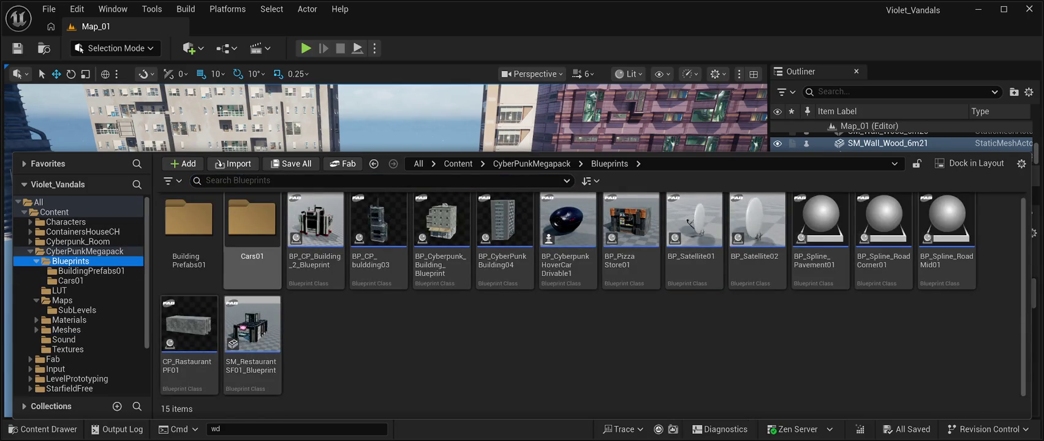
{"action": "left_click", "coordinate": [188, 239]}
{"action": "double_click", "coordinate": [188, 239]}
{"action": "scroll", "coordinate": [568, 343], "scroll_direction": "down", "scroll_amount": 2}
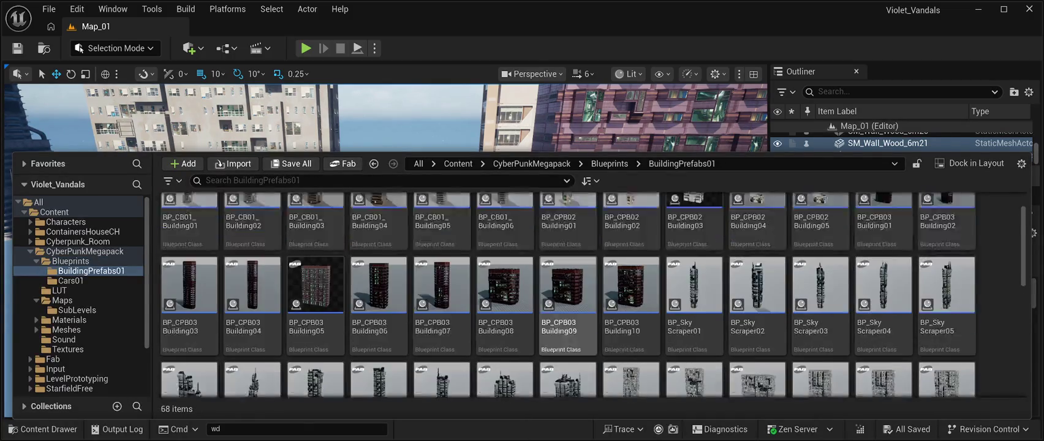
{"action": "scroll", "coordinate": [567, 343], "scroll_direction": "down", "scroll_amount": 2}
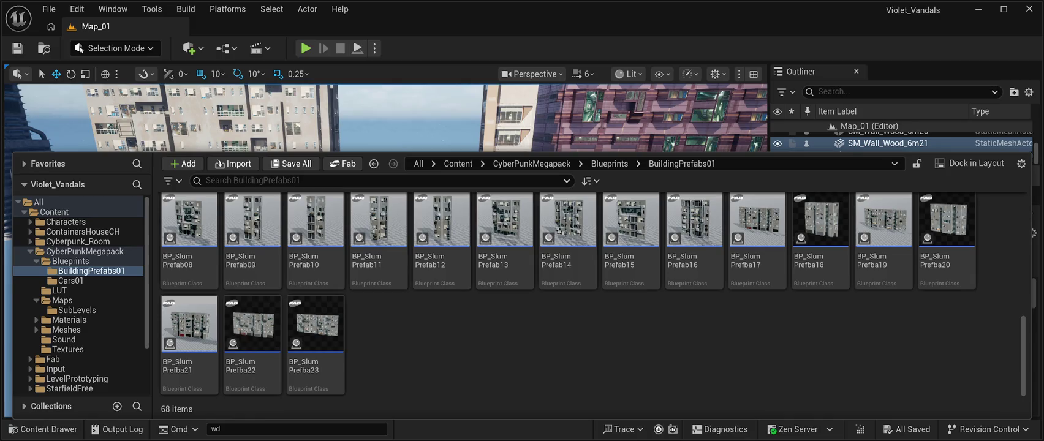
{"action": "scroll", "coordinate": [695, 257], "scroll_direction": "up", "scroll_amount": 1}
{"action": "left_click", "coordinate": [820, 263]}
{"action": "key", "text": "ctrl+space"}
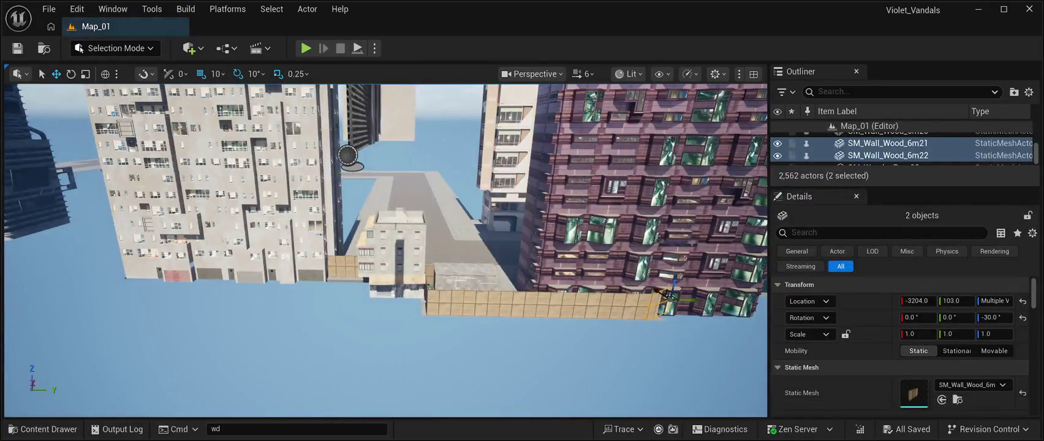
Step: Place the slum prefab, rotate it -90° and position it at -5090, -5030, -770 beside the wall
{"action": "left_click_drag", "start_coordinate": [354, 181], "coordinate": [353, 181]}
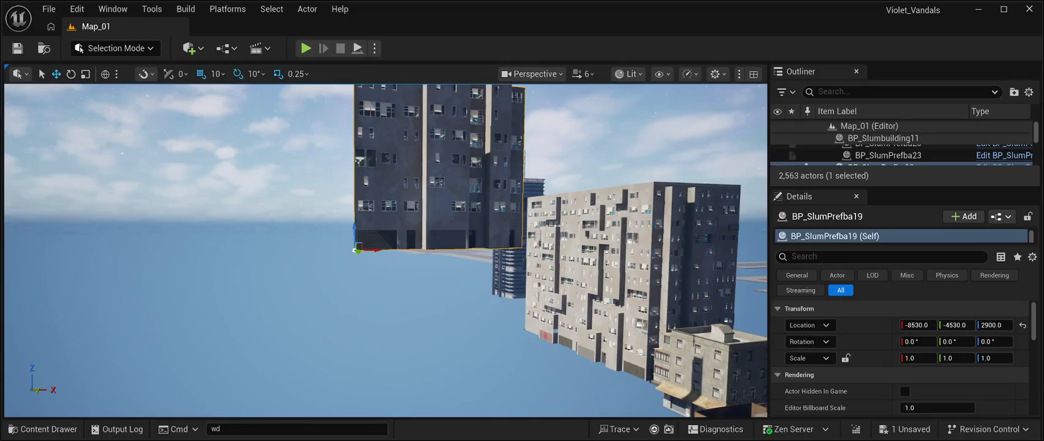
{"action": "left_click_drag", "start_coordinate": [375, 249], "coordinate": [448, 250]}
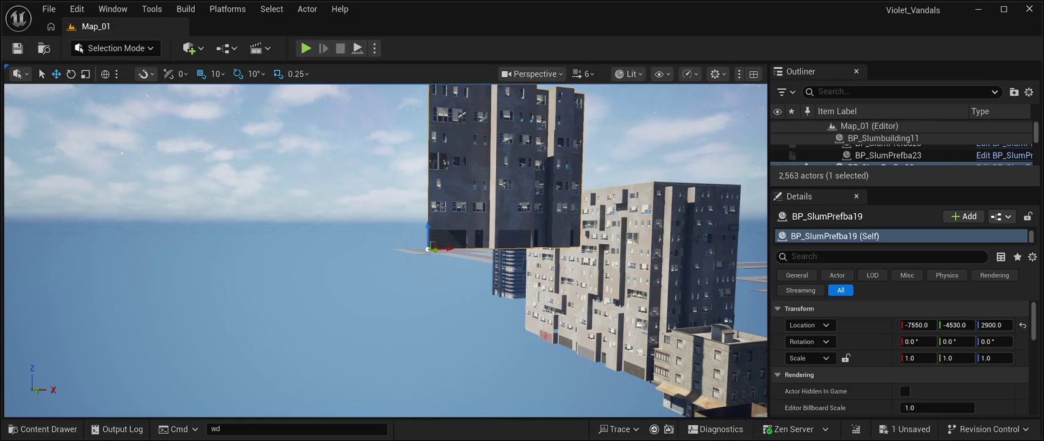
{"action": "mouse_move", "coordinate": [428, 230]}
{"action": "left_mouse_down"}
{"action": "mouse_move", "coordinate": [467, 376]}
{"action": "mouse_move", "coordinate": [533, 352]}
{"action": "left_mouse_up"}
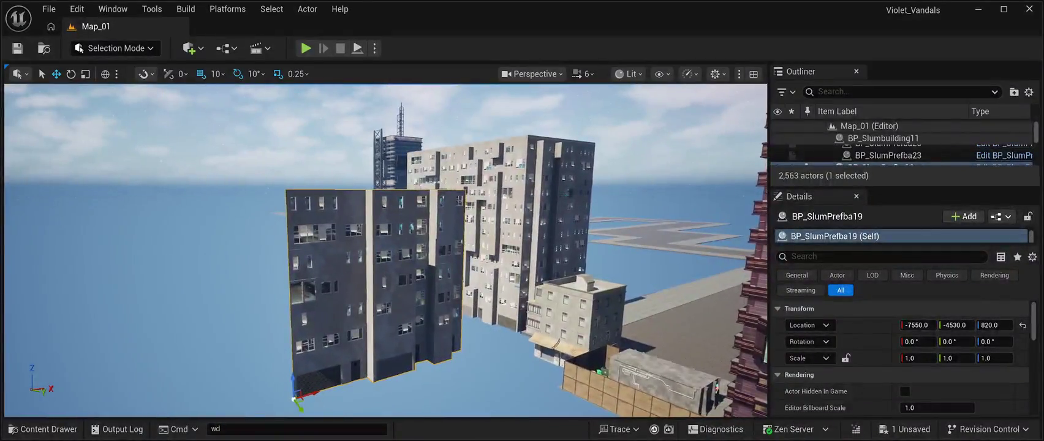
{"action": "key", "text": "e"}
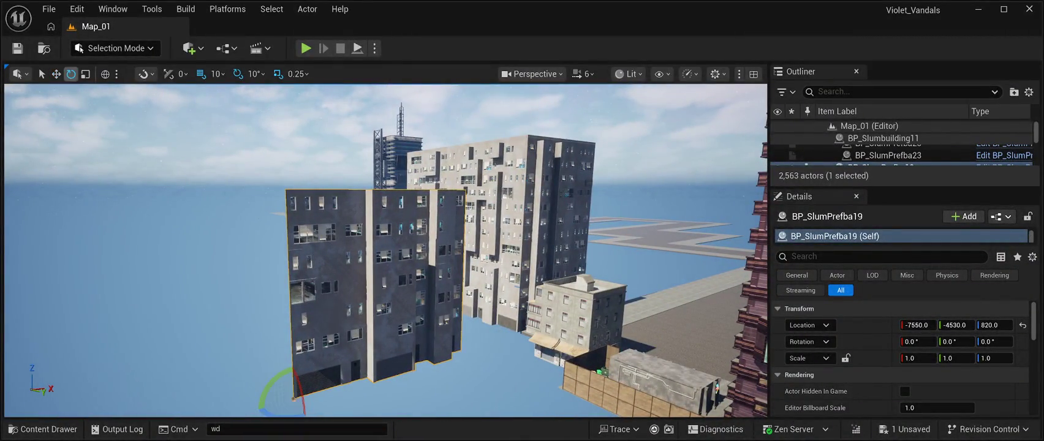
{"action": "mouse_move", "coordinate": [266, 317]}
{"action": "left_mouse_down"}
{"action": "mouse_move", "coordinate": [309, 309]}
{"action": "mouse_move", "coordinate": [404, 251]}
{"action": "mouse_move", "coordinate": [416, 263]}
{"action": "mouse_move", "coordinate": [418, 239]}
{"action": "left_mouse_up"}
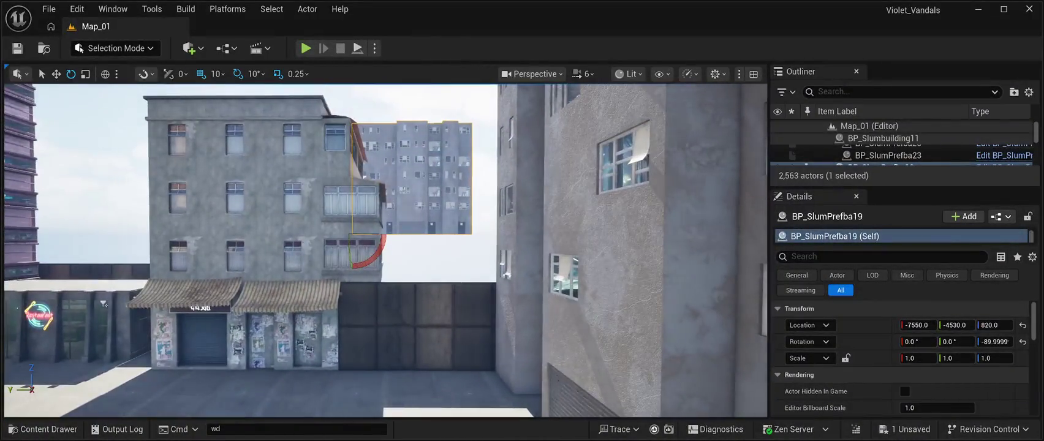
{"action": "key", "text": "w"}
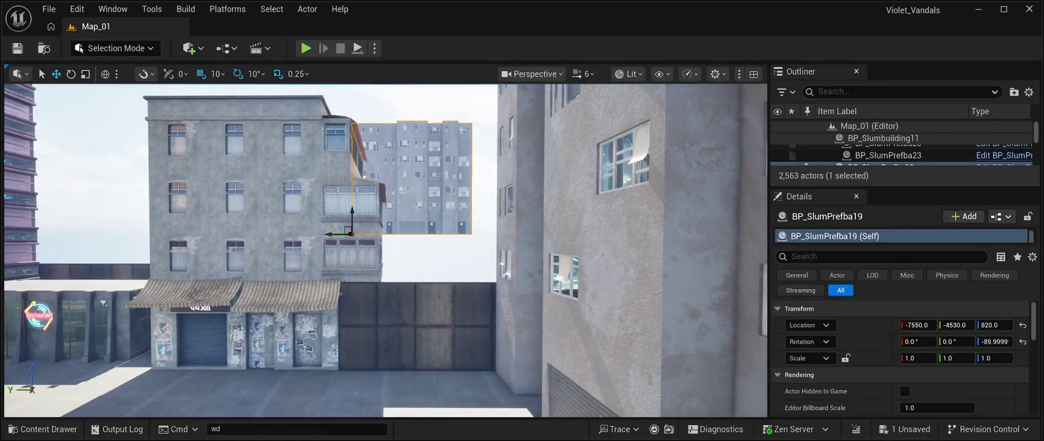
{"action": "mouse_move", "coordinate": [353, 210]}
{"action": "left_mouse_down"}
{"action": "mouse_move", "coordinate": [346, 313]}
{"action": "mouse_move", "coordinate": [386, 312]}
{"action": "mouse_move", "coordinate": [395, 359]}
{"action": "mouse_move", "coordinate": [354, 347]}
{"action": "left_mouse_up"}
{"action": "mouse_move", "coordinate": [386, 251]}
{"action": "left_mouse_down"}
{"action": "mouse_move", "coordinate": [386, 313]}
{"action": "mouse_move", "coordinate": [386, 251]}
{"action": "left_mouse_up"}
{"action": "mouse_move", "coordinate": [275, 317]}
{"action": "left_mouse_down"}
{"action": "mouse_move", "coordinate": [301, 316]}
{"action": "mouse_move", "coordinate": [272, 310]}
{"action": "left_mouse_up"}
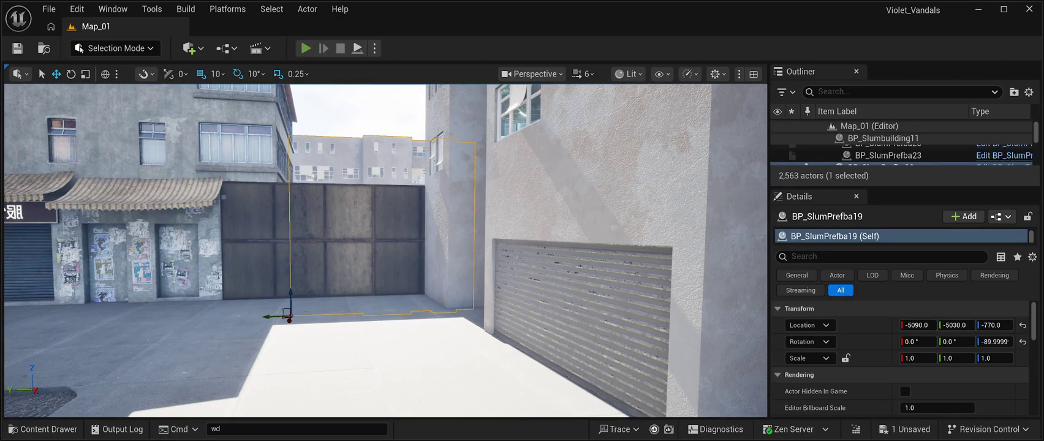
Step: Play-test the level briefly, then delete the BP_SlumPrefba19 building
{"action": "left_click", "coordinate": [305, 48]}
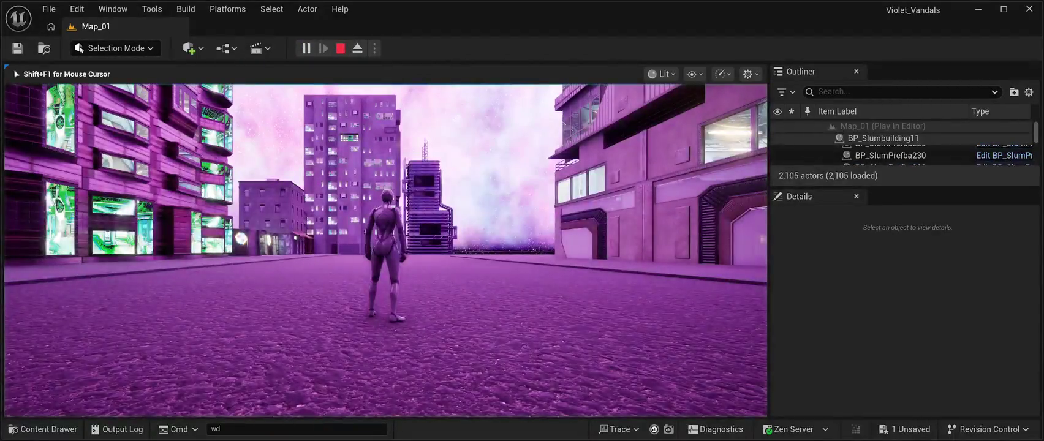
{"action": "key", "text": "w"}
{"action": "key", "text": "a"}
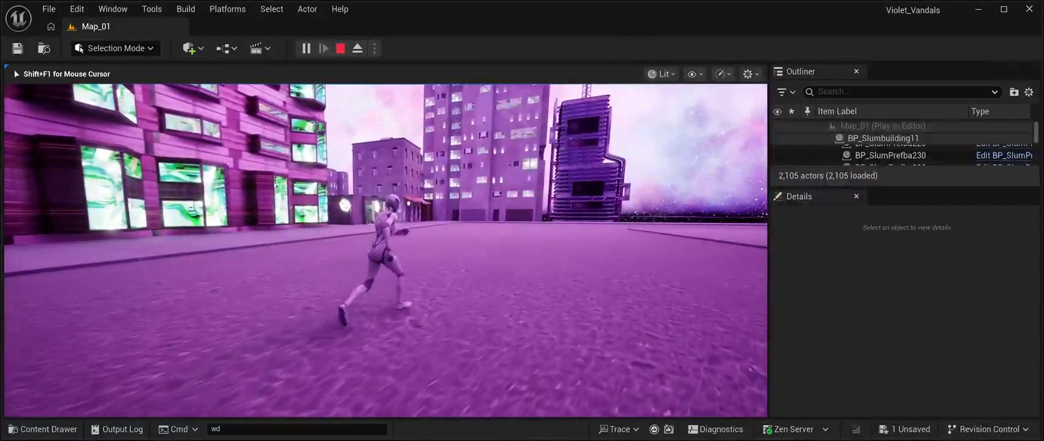
{"action": "key", "text": "d"}
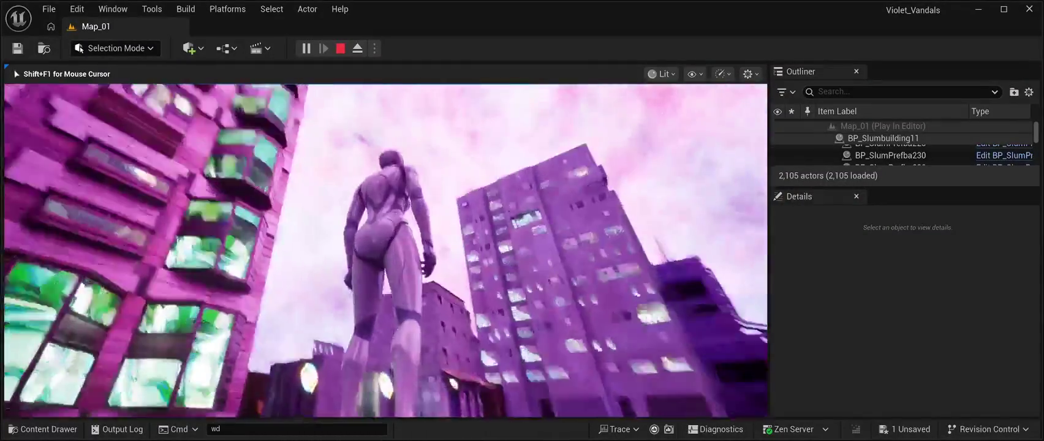
{"action": "key", "text": "Escape"}
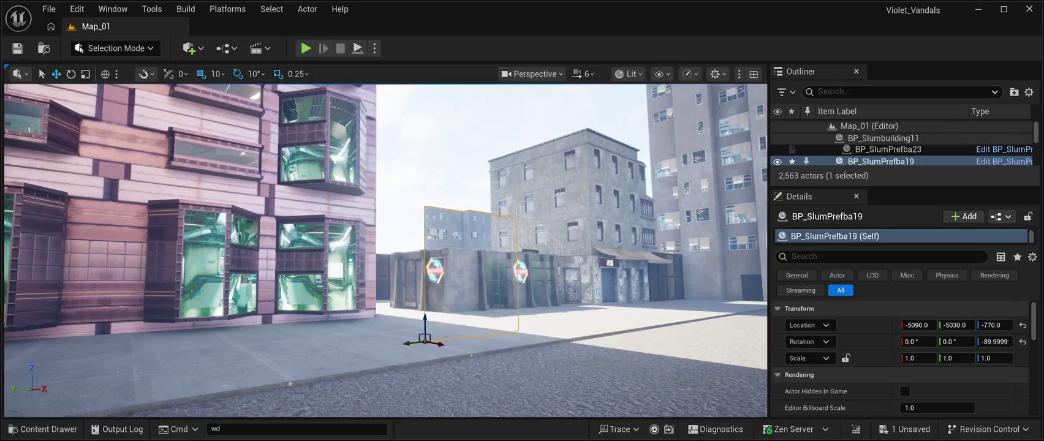
{"action": "key", "text": "Delete"}
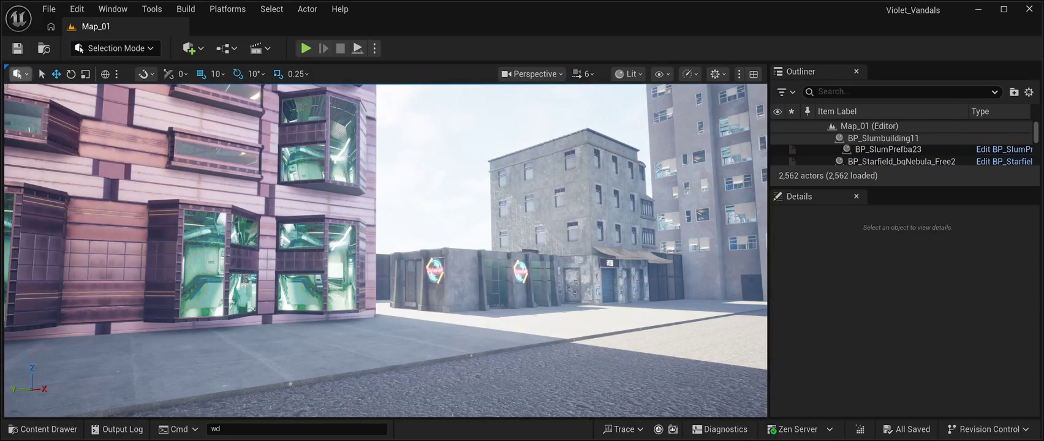
Step: Place BP_SkyScraper06 from BuildingPrefabs01 into the level at -820, -1440 and raise it to Z 3830
{"action": "key", "text": "ctrl+space"}
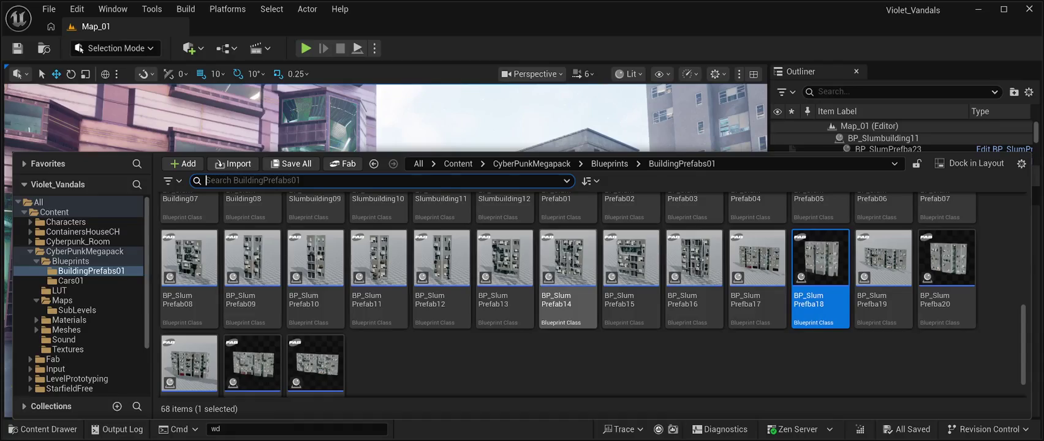
{"action": "scroll", "coordinate": [567, 287], "scroll_direction": "up", "scroll_amount": 2}
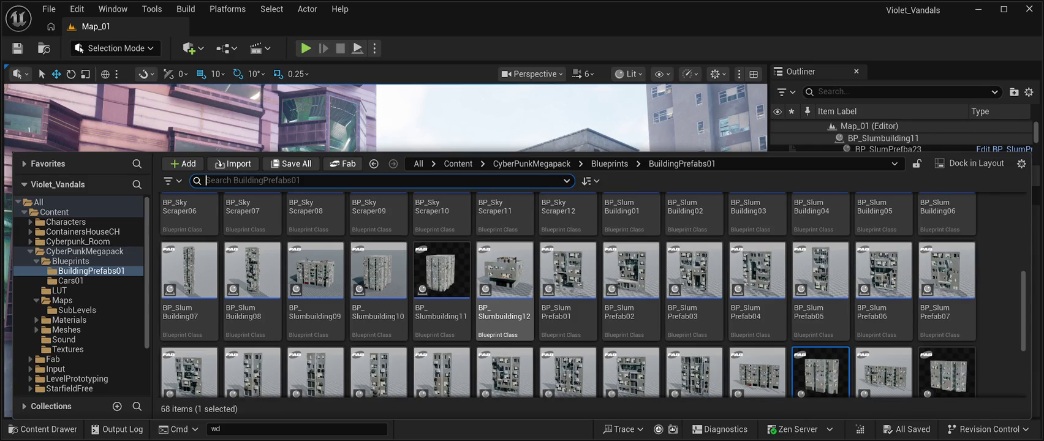
{"action": "scroll", "coordinate": [504, 288], "scroll_direction": "up", "scroll_amount": 2}
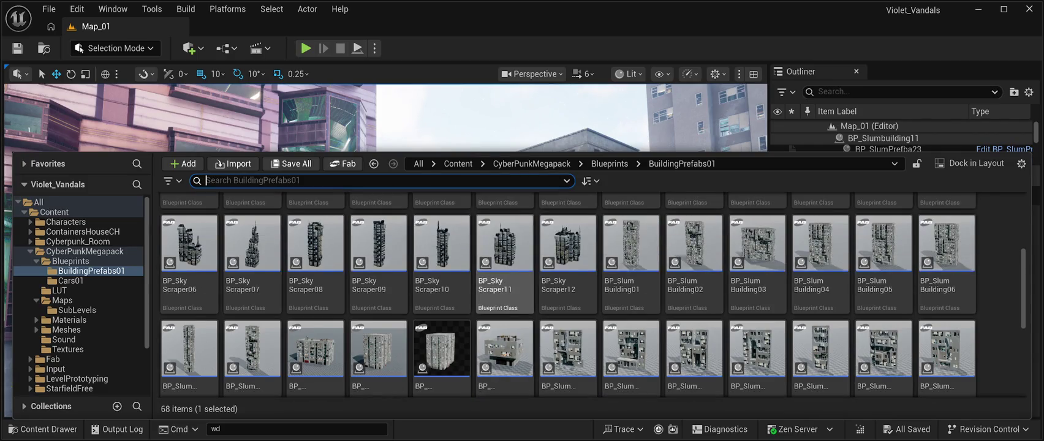
{"action": "scroll", "coordinate": [441, 275], "scroll_direction": "up", "scroll_amount": 3}
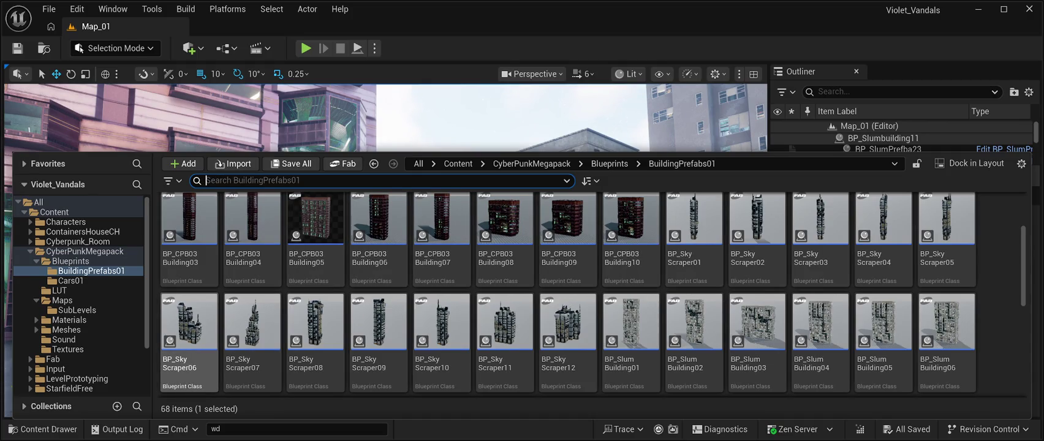
{"action": "left_click_drag", "start_coordinate": [189, 325], "coordinate": [422, 147]}
{"action": "key", "text": "f"}
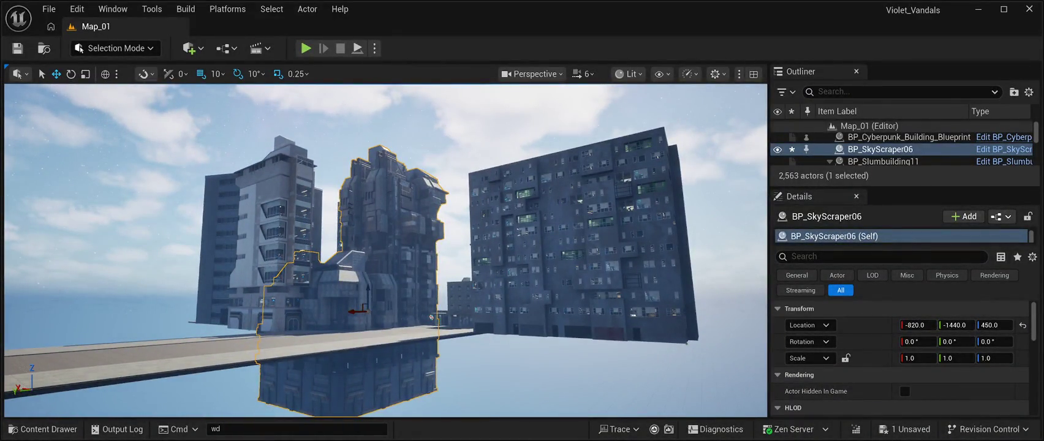
{"action": "left_click_drag", "start_coordinate": [367, 294], "coordinate": [365, 203]}
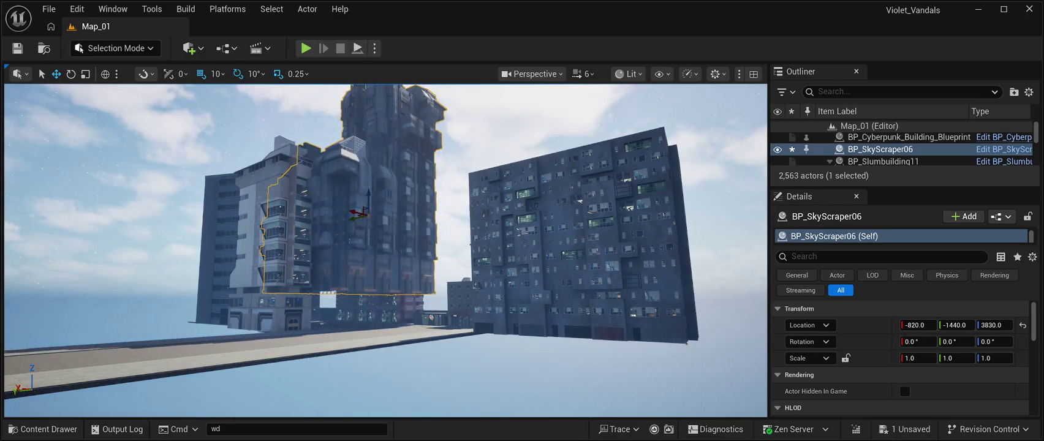
Step: Move BP_SkyScraper06 to -9280, -6780, 1740 so it rises behind the slum buildings
{"action": "scroll", "coordinate": [365, 350], "scroll_direction": "up", "scroll_amount": 10}
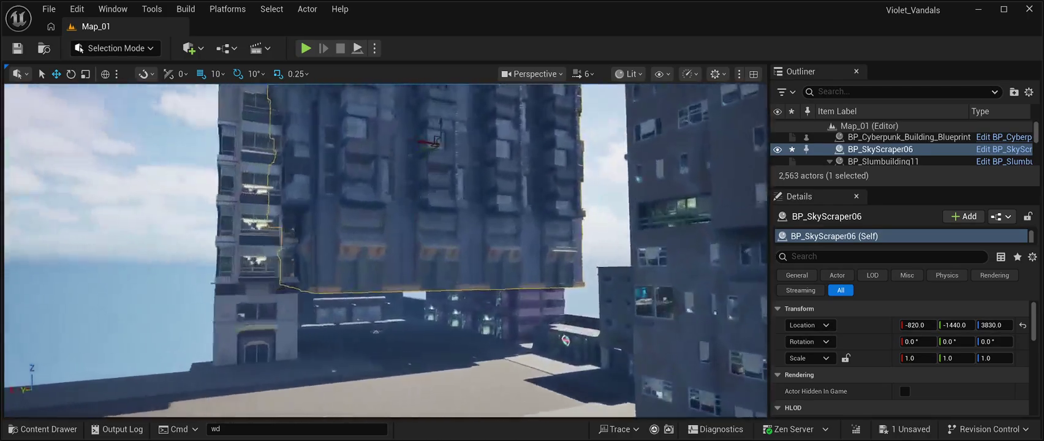
{"action": "scroll", "coordinate": [406, 370], "scroll_direction": "up", "scroll_amount": 5}
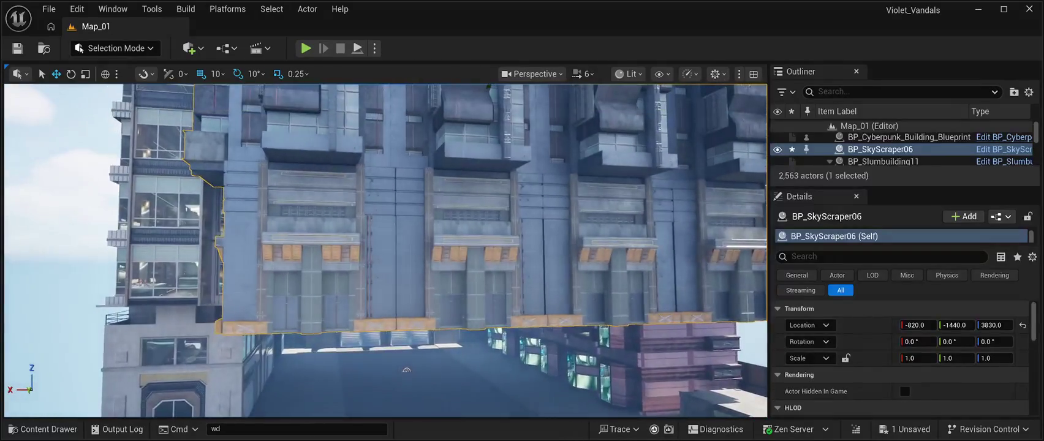
{"action": "scroll", "coordinate": [406, 370], "scroll_direction": "up", "scroll_amount": 5}
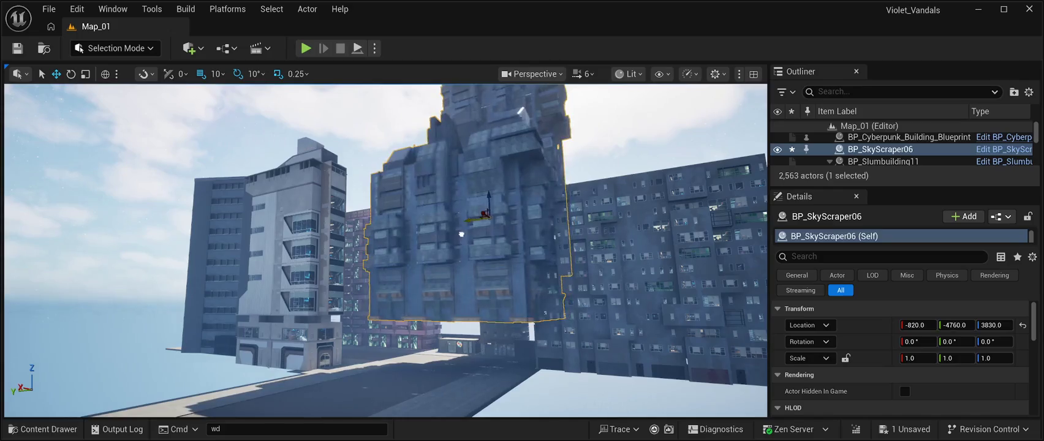
{"action": "key", "text": "w"}
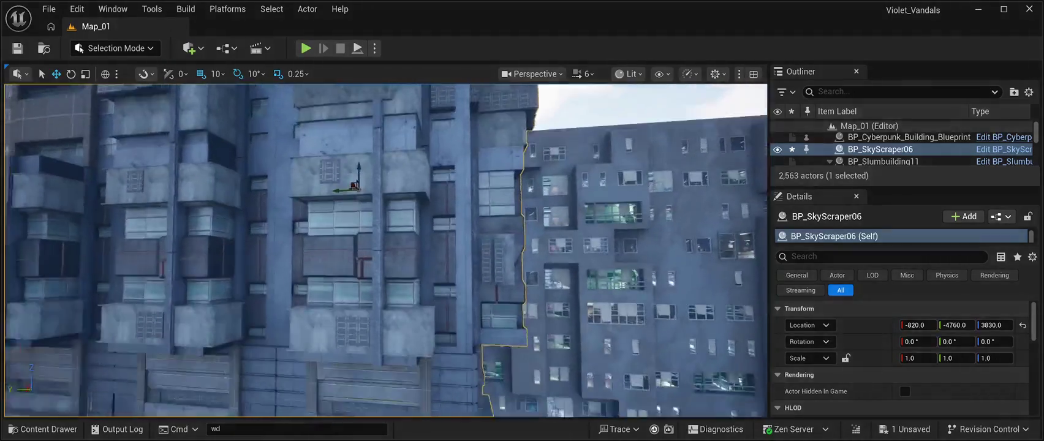
{"action": "key", "text": "s"}
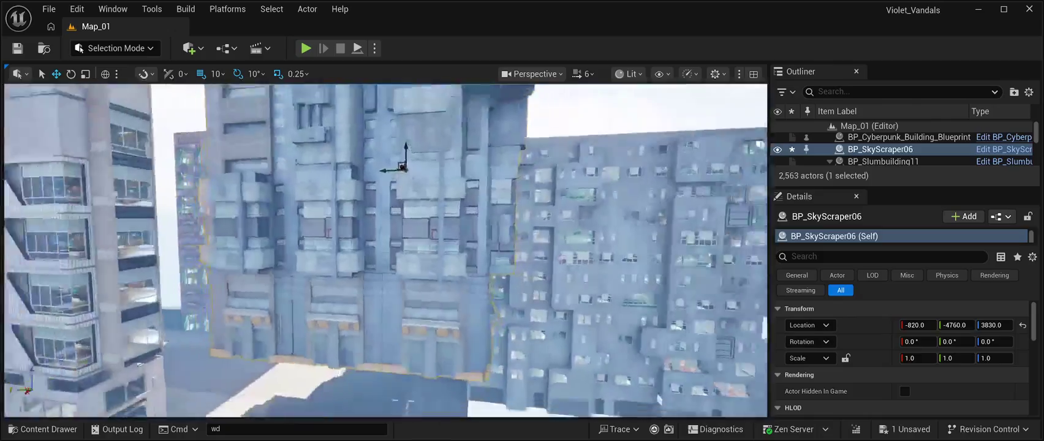
{"action": "key", "text": "s"}
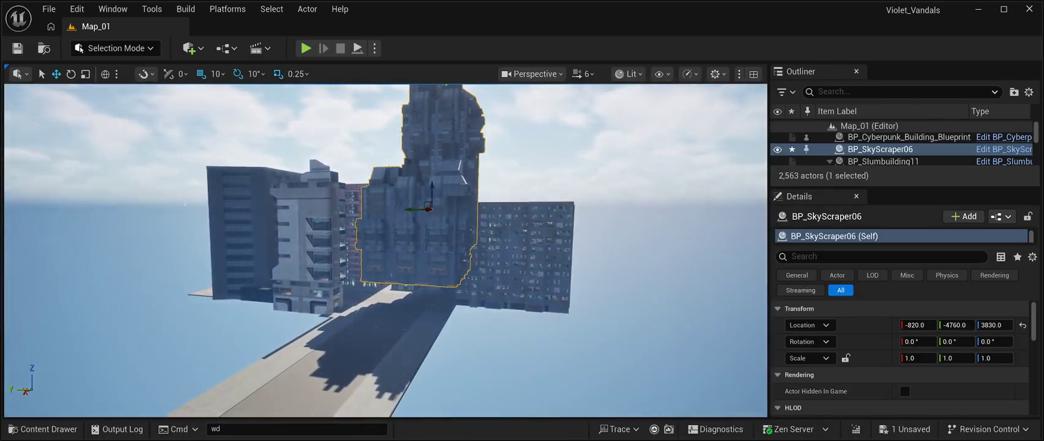
{"action": "left_click_drag", "start_coordinate": [428, 209], "coordinate": [536, 257]}
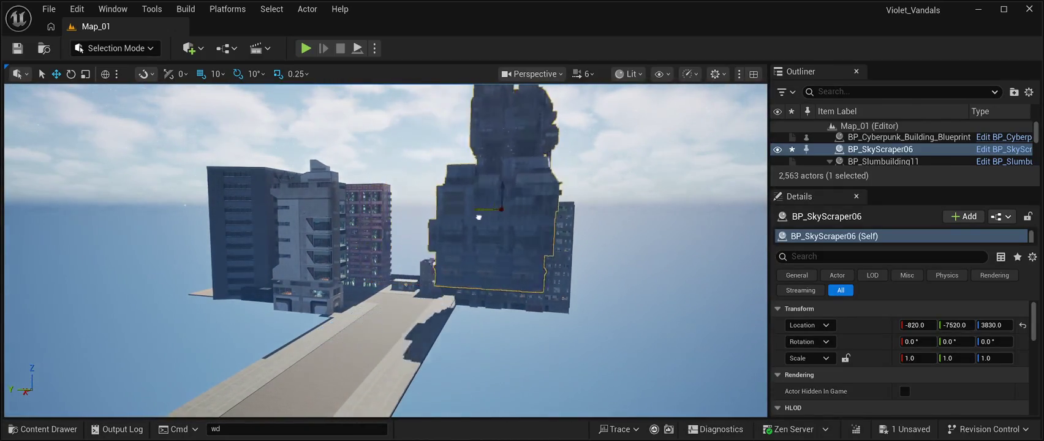
{"action": "key", "text": "a"}
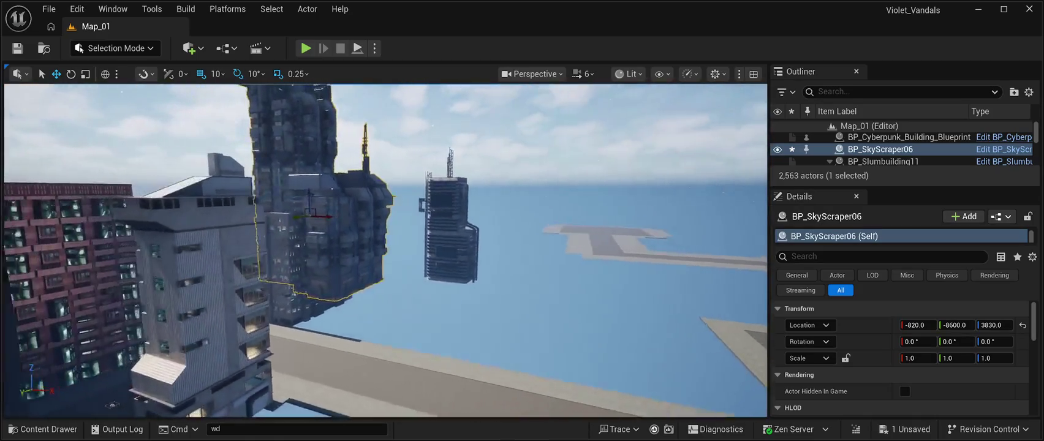
{"action": "left_click_drag", "start_coordinate": [312, 225], "coordinate": [414, 234]}
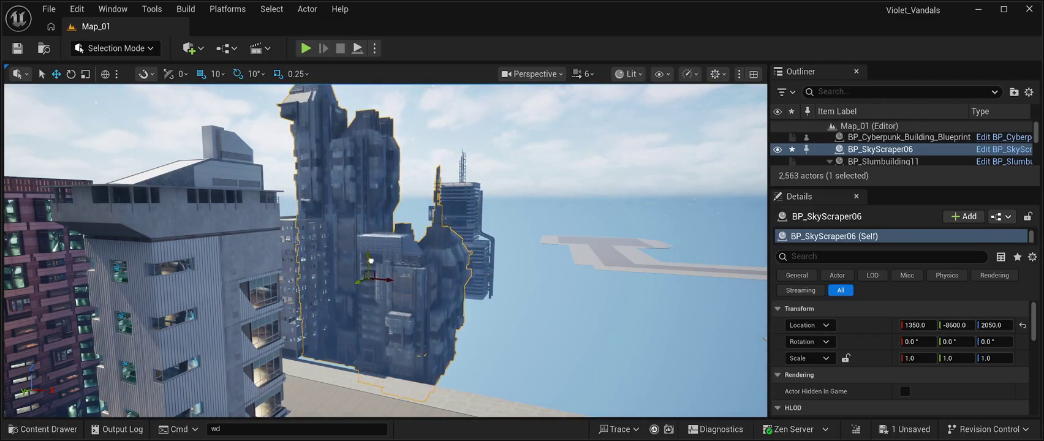
{"action": "key", "text": "w"}
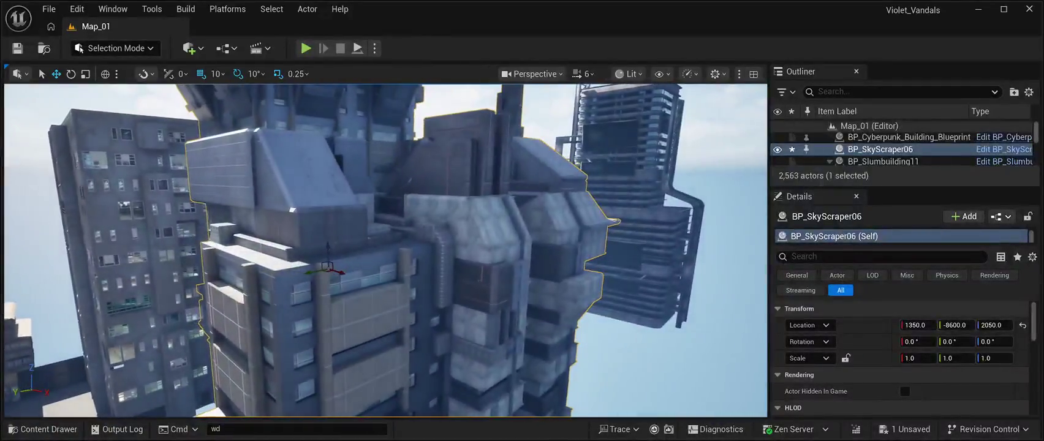
{"action": "key", "text": "s"}
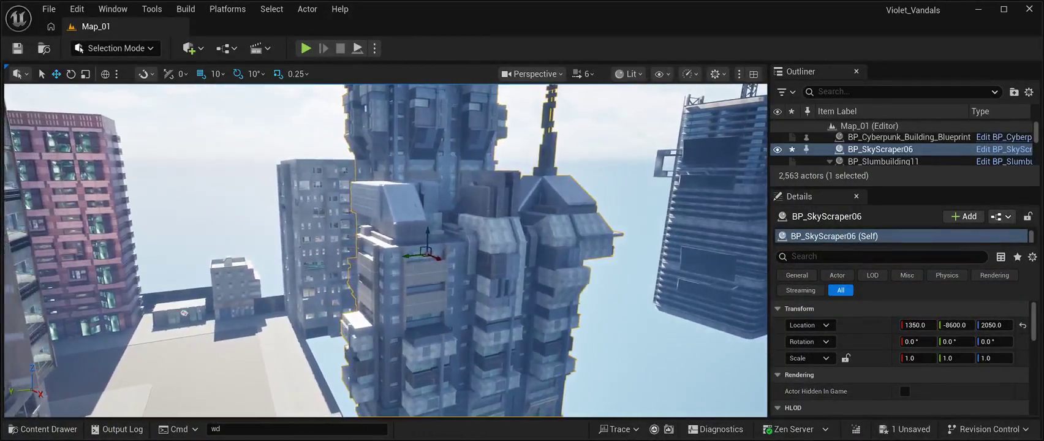
{"action": "mouse_move", "coordinate": [407, 254]}
{"action": "left_mouse_down"}
{"action": "mouse_move", "coordinate": [328, 263]}
{"action": "mouse_move", "coordinate": [252, 191]}
{"action": "mouse_move", "coordinate": [279, 219]}
{"action": "mouse_move", "coordinate": [294, 184]}
{"action": "mouse_move", "coordinate": [281, 211]}
{"action": "mouse_move", "coordinate": [284, 198]}
{"action": "left_mouse_up"}
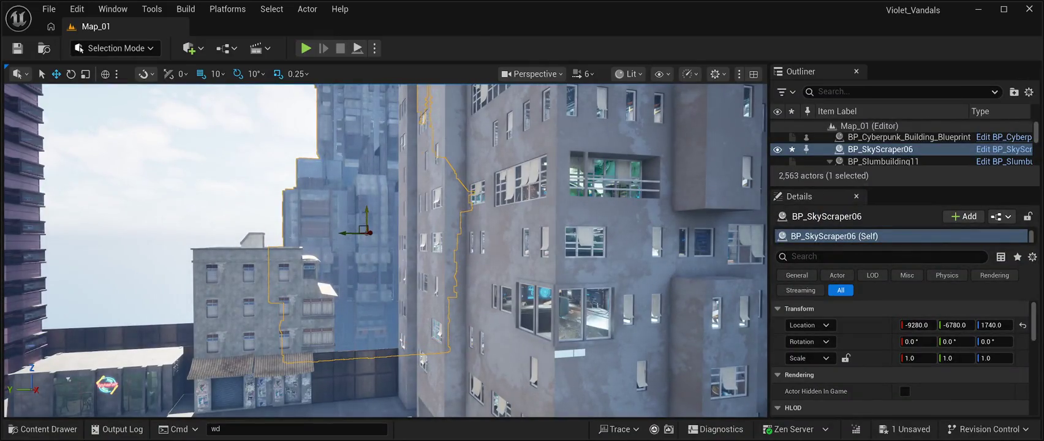
Step: Lower BP_SkyScraper06 to Z 1360, then duplicate it into the next gap at Y -1320
{"action": "mouse_move", "coordinate": [306, 235]}
{"action": "left_mouse_down"}
{"action": "mouse_move", "coordinate": [285, 234]}
{"action": "mouse_move", "coordinate": [300, 235]}
{"action": "mouse_move", "coordinate": [297, 211]}
{"action": "mouse_move", "coordinate": [368, 212]}
{"action": "mouse_move", "coordinate": [368, 229]}
{"action": "mouse_move", "coordinate": [345, 240]}
{"action": "mouse_move", "coordinate": [353, 245]}
{"action": "left_mouse_up"}
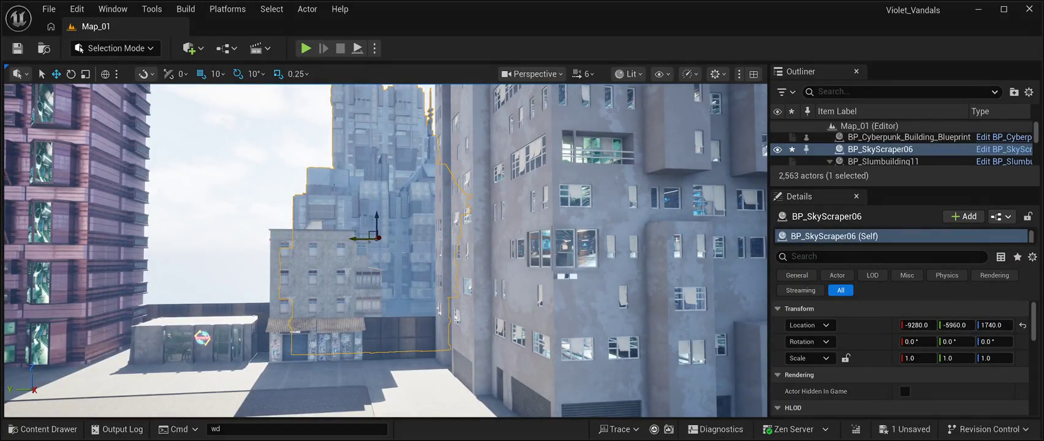
{"action": "key", "text": "Left"}
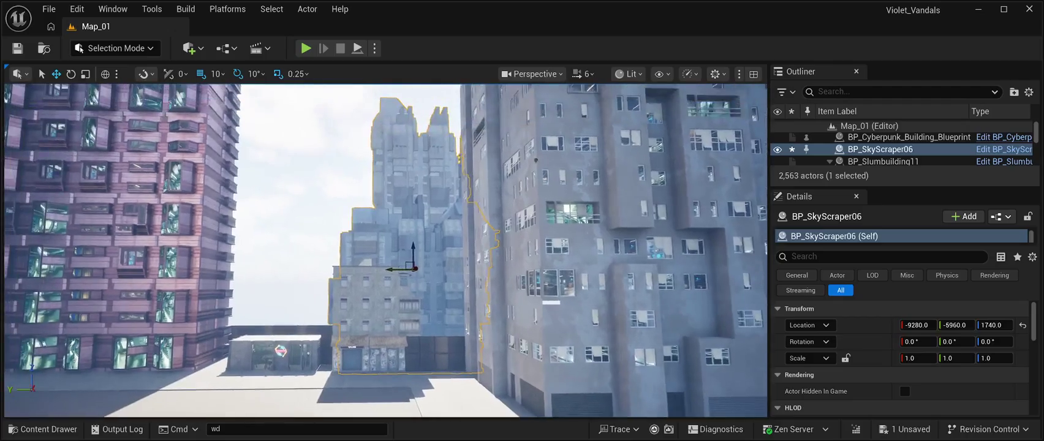
{"action": "key", "text": "Right"}
{"action": "left_click_drag", "start_coordinate": [409, 251], "coordinate": [409, 263]}
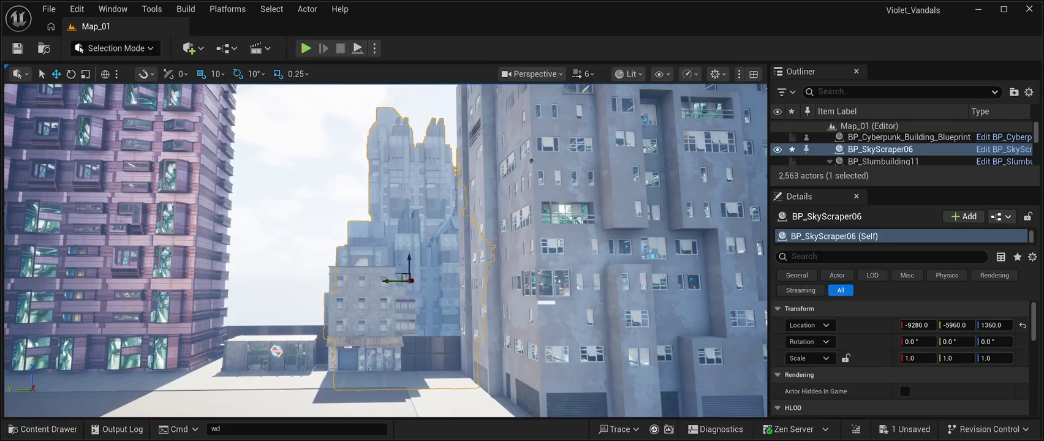
{"action": "key", "text": "ctrl+d"}
{"action": "mouse_move", "coordinate": [387, 274]}
{"action": "left_mouse_down"}
{"action": "mouse_move", "coordinate": [241, 273]}
{"action": "mouse_move", "coordinate": [263, 280]}
{"action": "left_mouse_up"}
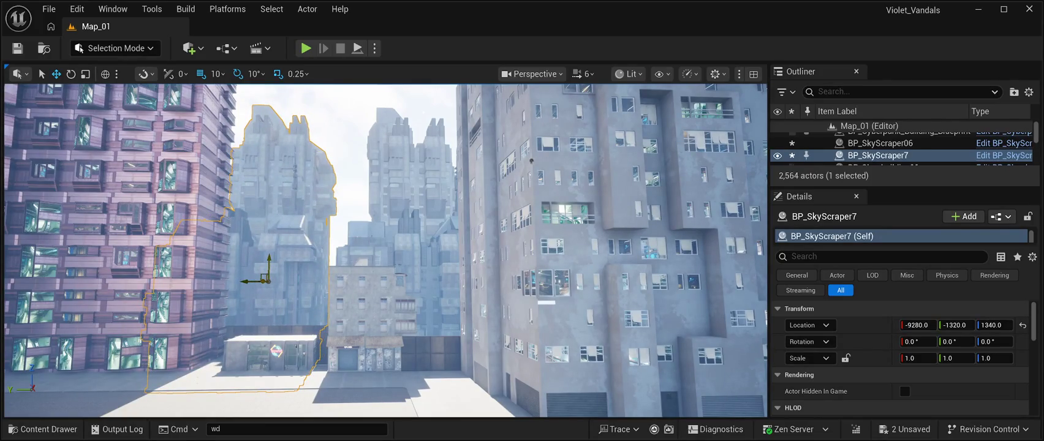
Step: Move the BP_SkyScraper7 copy to X -9910, Y -1110, then start a play test
{"action": "left_click_drag", "start_coordinate": [262, 282], "coordinate": [240, 282]}
{"action": "scroll", "coordinate": [240, 282], "scroll_direction": "up", "scroll_amount": 10}
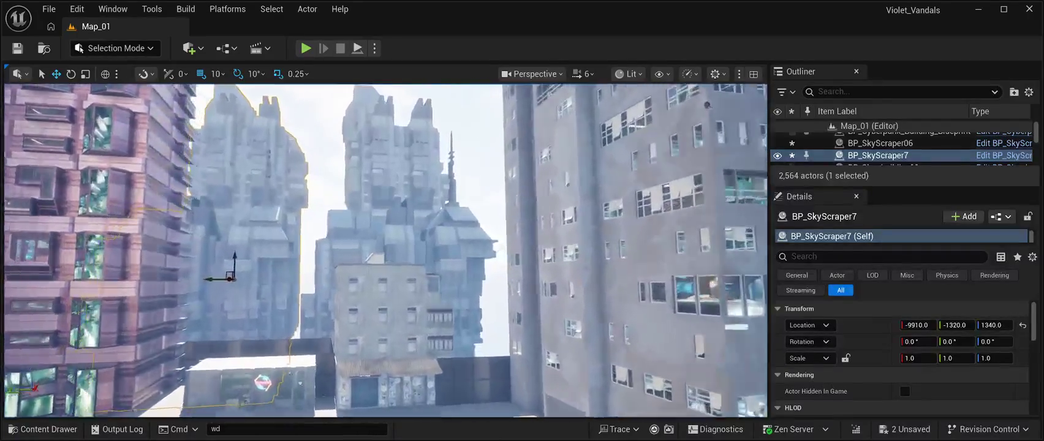
{"action": "scroll", "coordinate": [240, 282], "scroll_direction": "up", "scroll_amount": 5}
{"action": "mouse_move", "coordinate": [262, 237]}
{"action": "left_mouse_down"}
{"action": "mouse_move", "coordinate": [279, 219]}
{"action": "mouse_move", "coordinate": [281, 234]}
{"action": "left_mouse_up"}
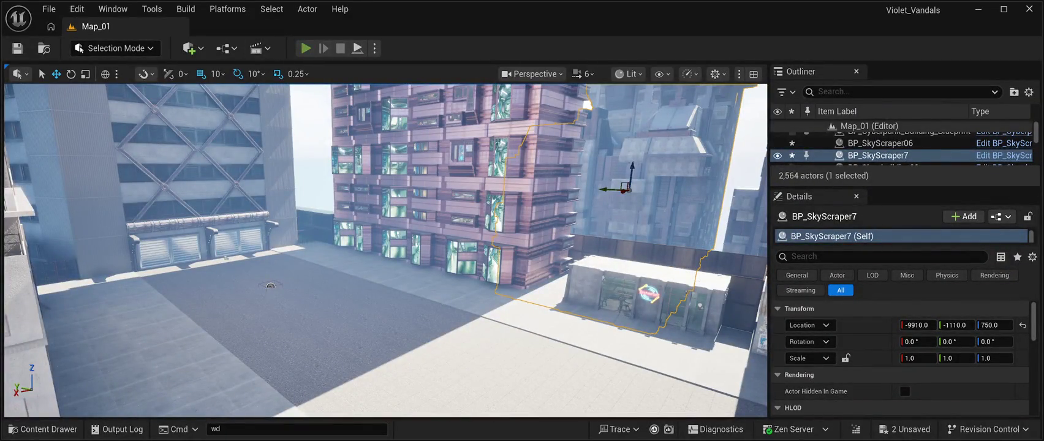
{"action": "key", "text": "alt+p"}
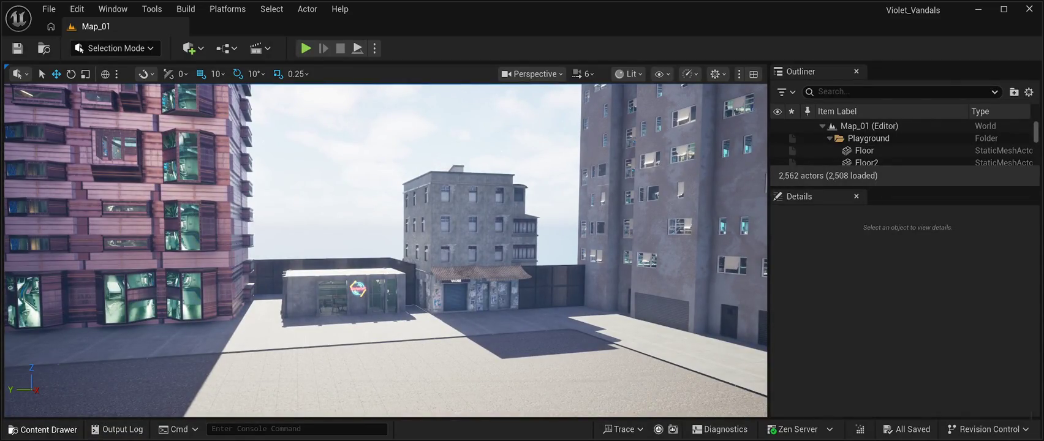
Step: Place a BP_CB01_Building02 prefab from BuildingPrefabs01 into Map_01 at 1020, -2790, 1000
{"action": "left_click", "coordinate": [43, 429]}
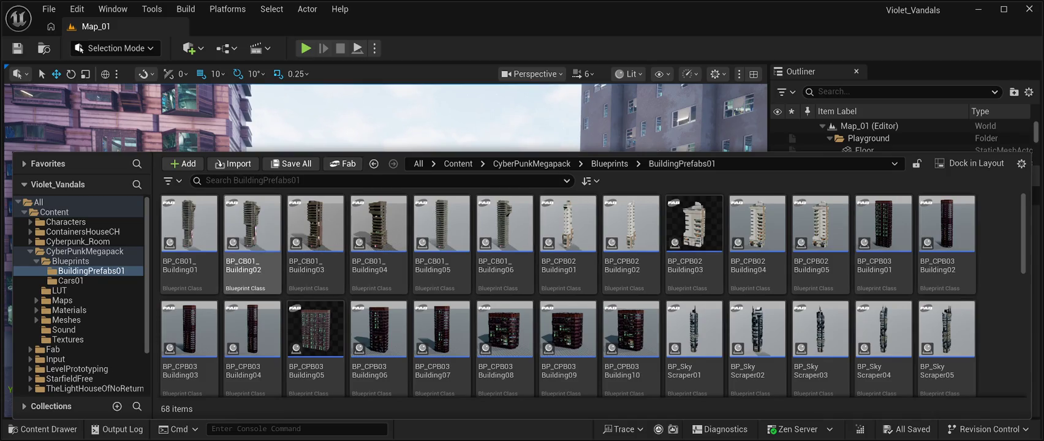
{"action": "left_click", "coordinate": [252, 233]}
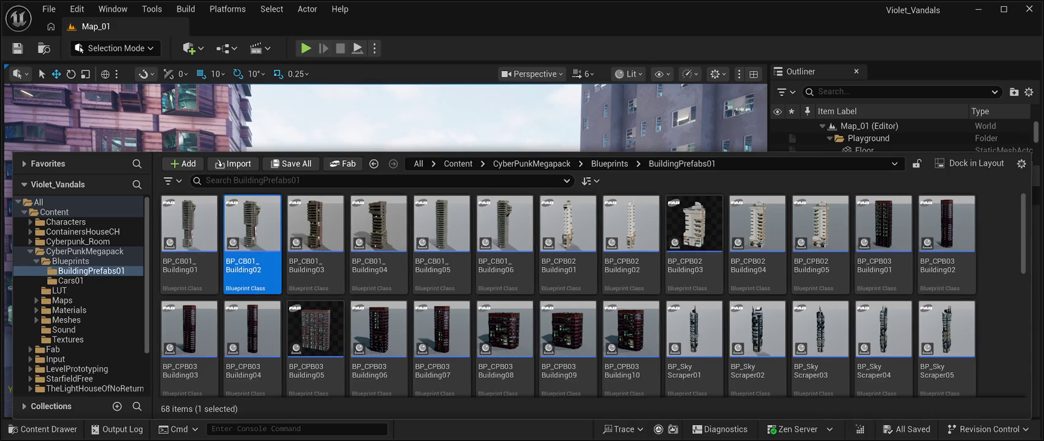
{"action": "mouse_move", "coordinate": [251, 233]}
{"action": "left_mouse_down"}
{"action": "mouse_move", "coordinate": [368, 215]}
{"action": "mouse_move", "coordinate": [392, 245]}
{"action": "mouse_move", "coordinate": [349, 248]}
{"action": "mouse_move", "coordinate": [318, 228]}
{"action": "left_mouse_up"}
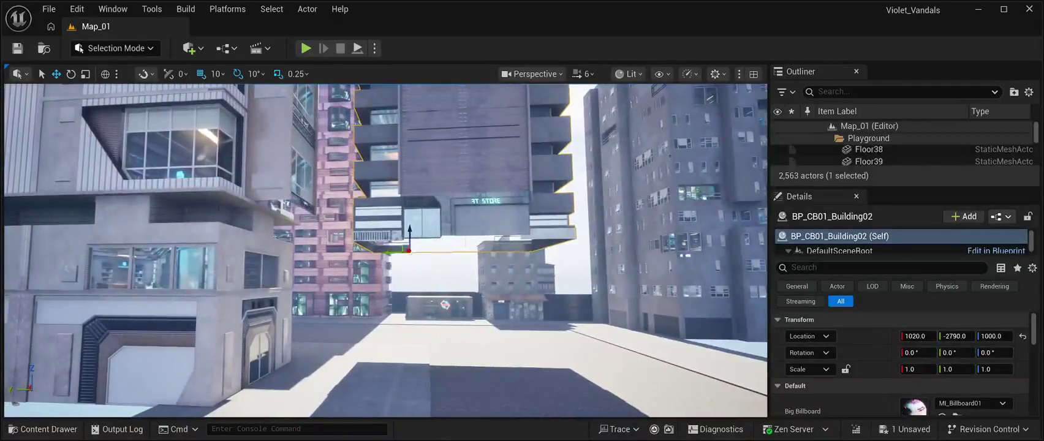
Step: Lower the building to the ground, rotate it 90° about Z, and slide it along the road
{"action": "left_click_drag", "start_coordinate": [410, 231], "coordinate": [430, 322]}
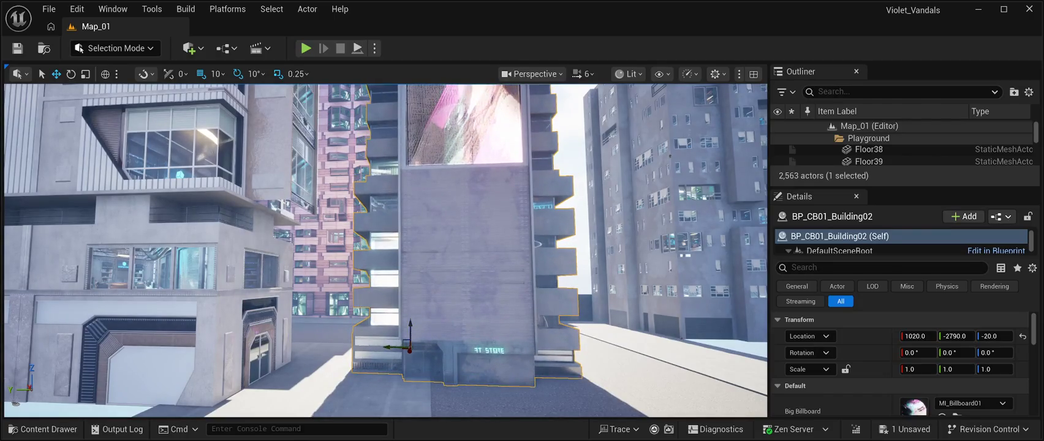
{"action": "key", "text": "e"}
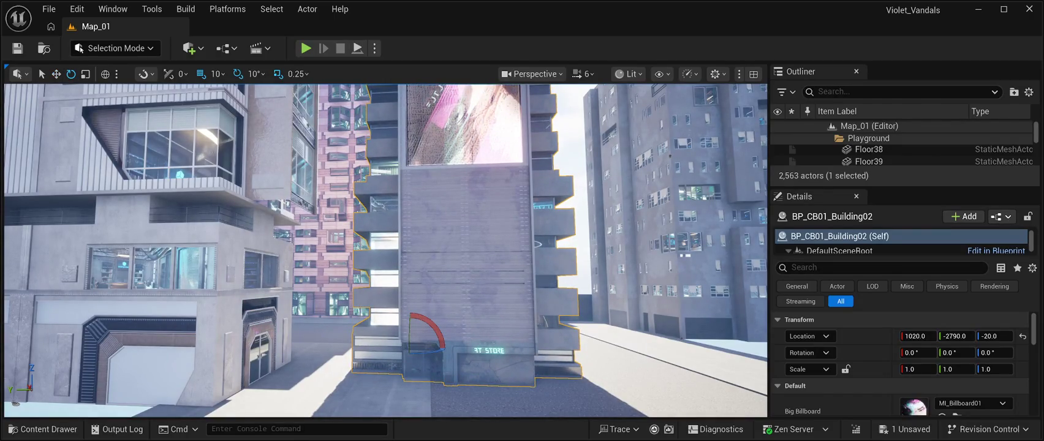
{"action": "mouse_move", "coordinate": [436, 350]}
{"action": "left_mouse_down"}
{"action": "mouse_move", "coordinate": [423, 351]}
{"action": "mouse_move", "coordinate": [442, 350]}
{"action": "left_mouse_up"}
{"action": "key", "text": "w"}
{"action": "left_click_drag", "start_coordinate": [395, 347], "coordinate": [245, 347]}
{"action": "key", "text": "f"}
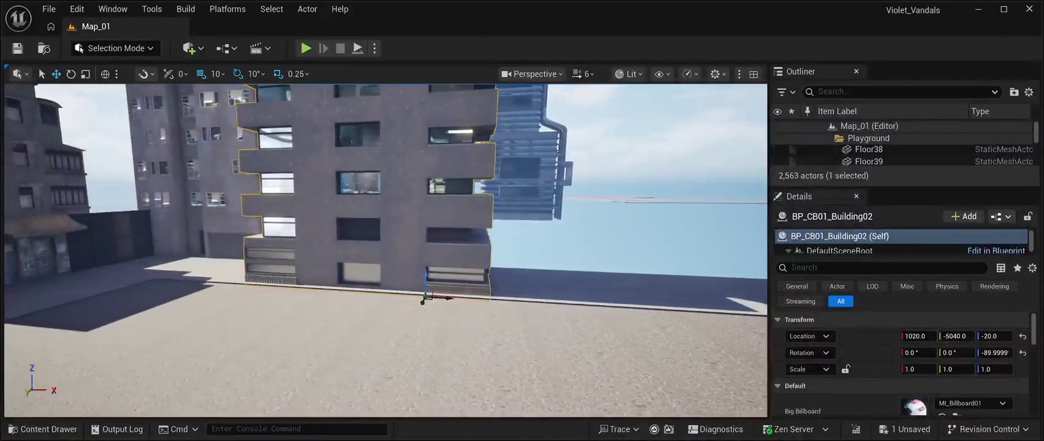
Step: Shift the building along X and re-rotate it so its store front faces the road at 2080, -5040, -20
{"action": "left_click_drag", "start_coordinate": [471, 300], "coordinate": [640, 309]}
{"action": "key", "text": "e"}
{"action": "left_click_drag", "start_coordinate": [607, 312], "coordinate": [465, 316]}
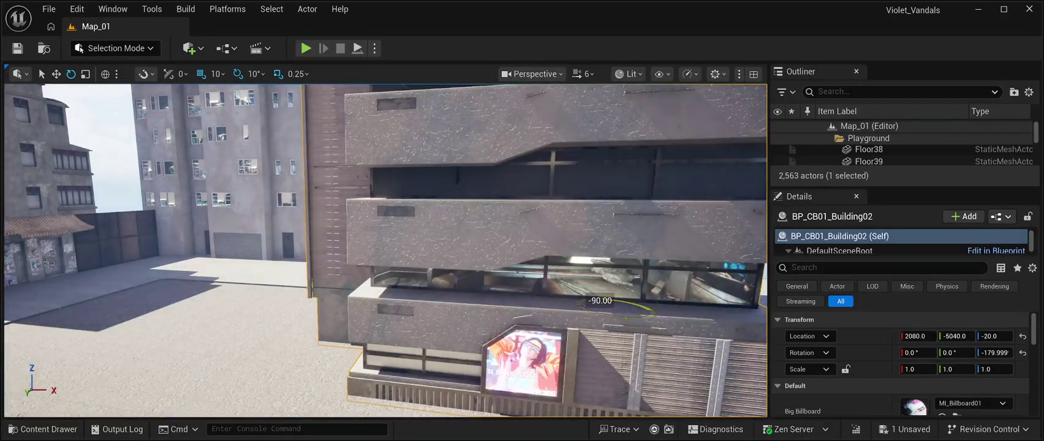
{"action": "left_click_drag", "start_coordinate": [600, 309], "coordinate": [545, 310]}
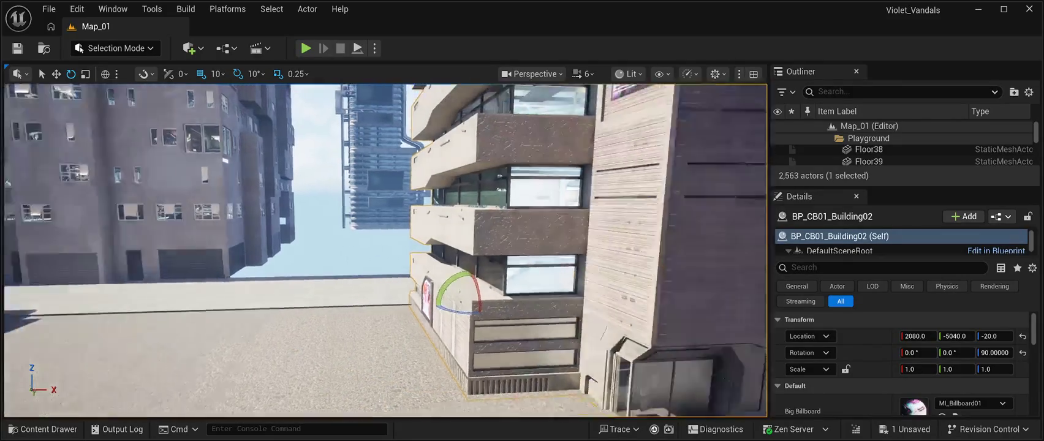
{"action": "key", "text": "w"}
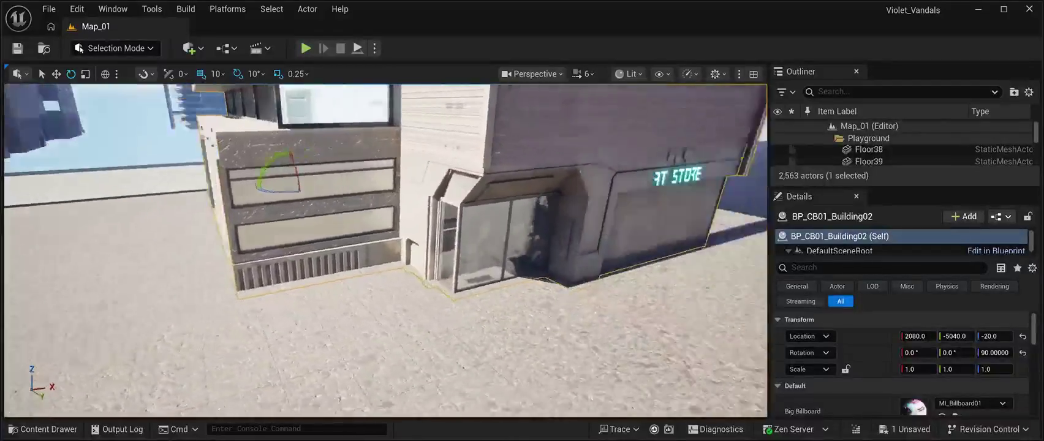
{"action": "key", "text": "s"}
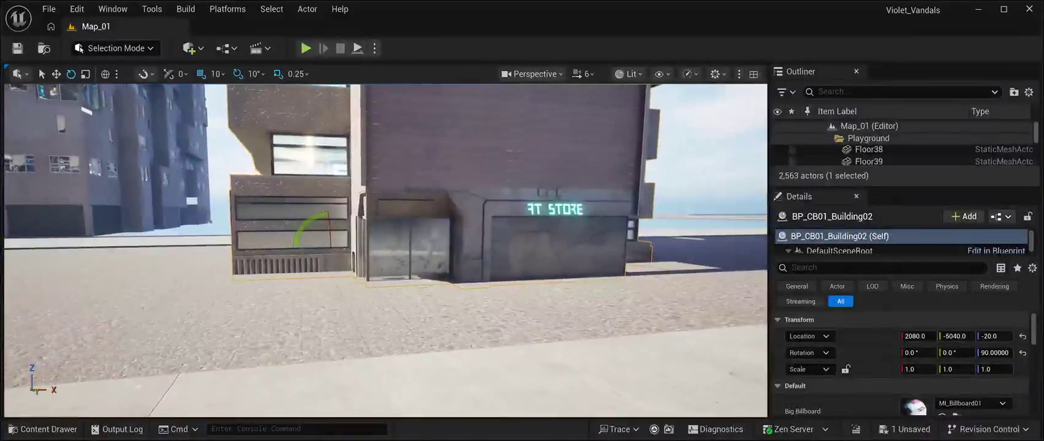
{"action": "key", "text": "d"}
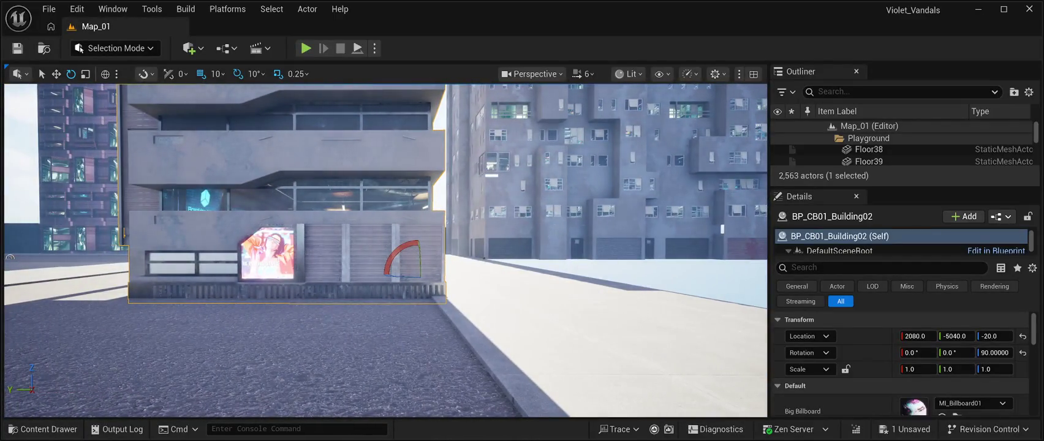
Step: Slide the building further down the road along Y toward -7290
{"action": "mouse_move", "coordinate": [404, 275]}
{"action": "left_mouse_down"}
{"action": "mouse_move", "coordinate": [667, 275]}
{"action": "mouse_move", "coordinate": [629, 277]}
{"action": "left_mouse_up"}
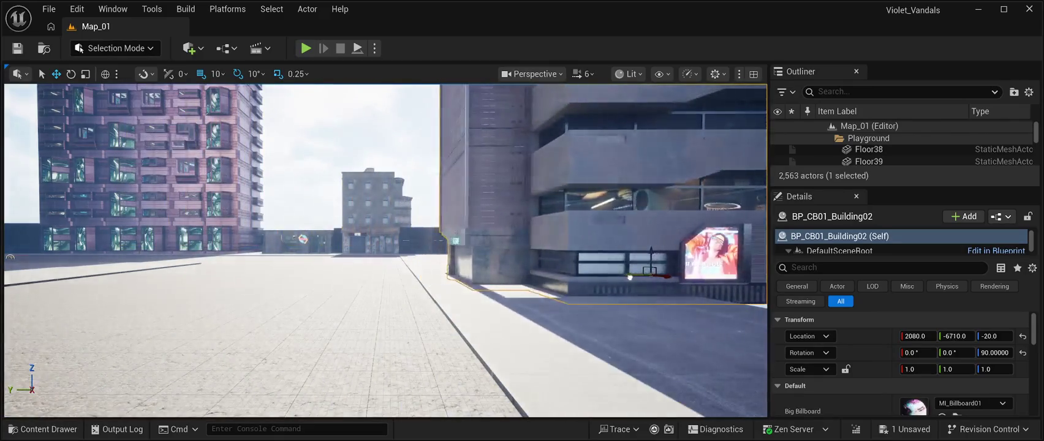
{"action": "key", "text": "d"}
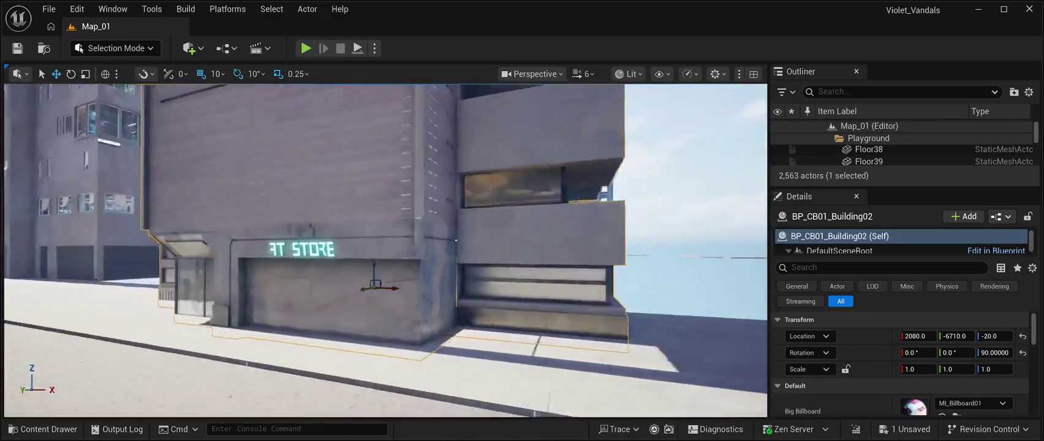
{"action": "key", "text": "w"}
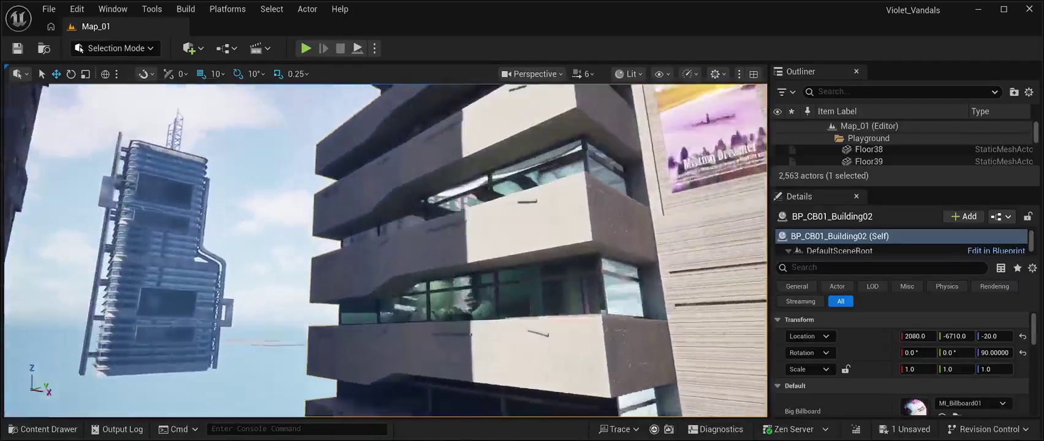
{"action": "key", "text": "s"}
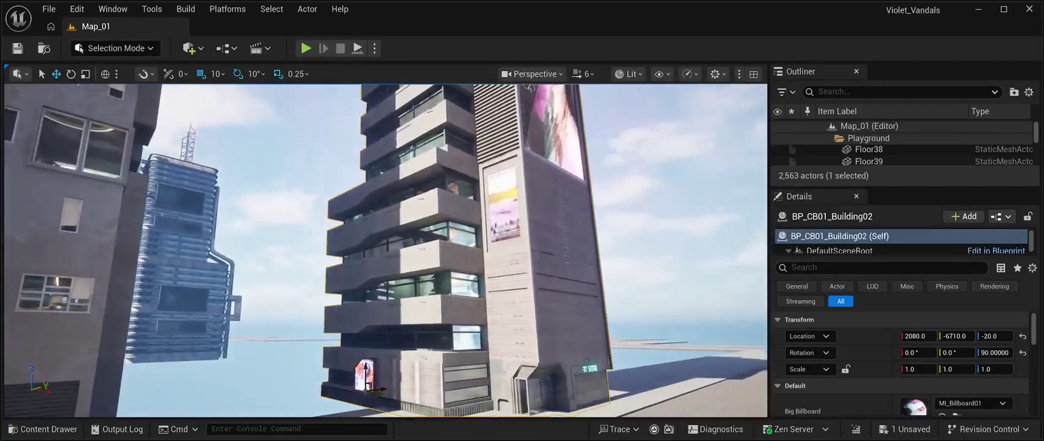
{"action": "key", "text": "s"}
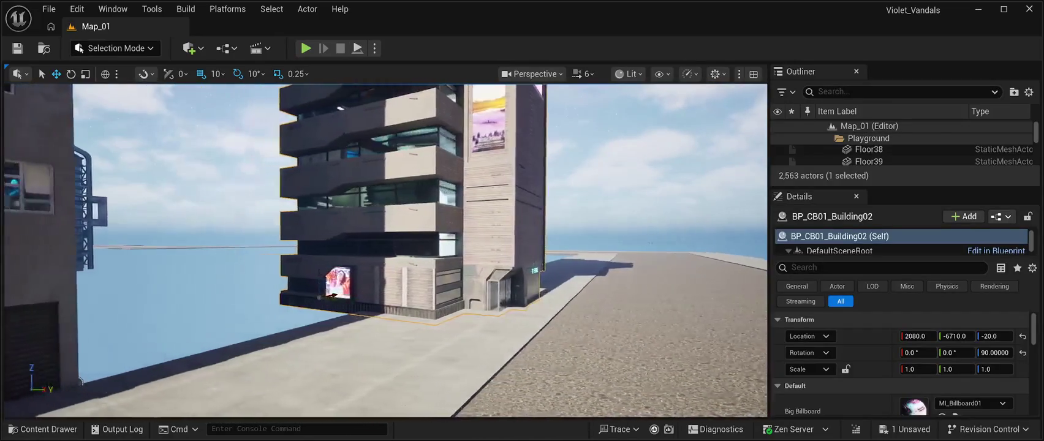
Step: Fine-tune the building to 910, -7290, 10 against its neighbour, and select the Floor2 slab
{"action": "left_click_drag", "start_coordinate": [333, 297], "coordinate": [291, 294]}
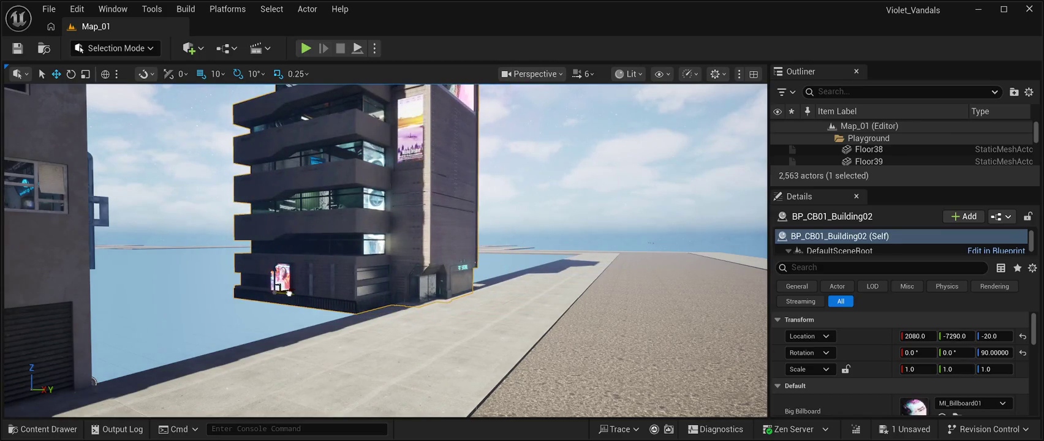
{"action": "mouse_move", "coordinate": [288, 290]}
{"action": "left_mouse_down"}
{"action": "mouse_move", "coordinate": [158, 295]}
{"action": "mouse_move", "coordinate": [147, 327]}
{"action": "left_mouse_up"}
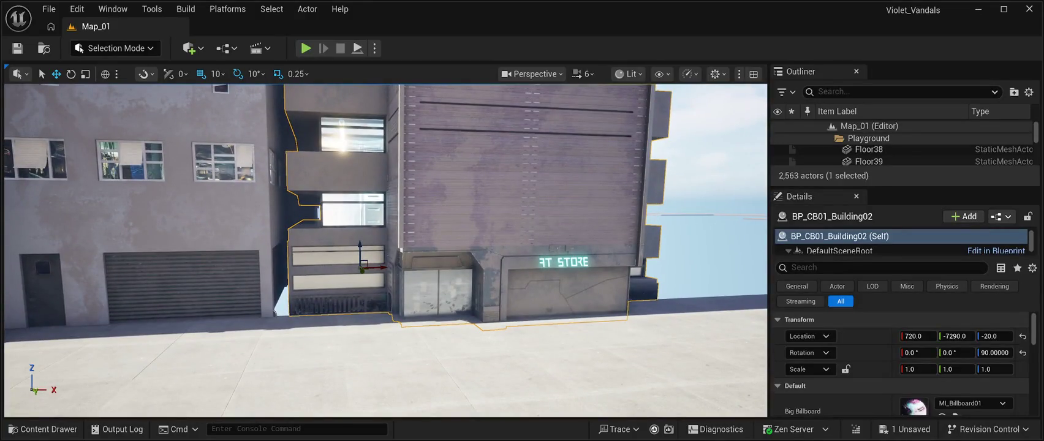
{"action": "left_click_drag", "start_coordinate": [379, 267], "coordinate": [371, 265]}
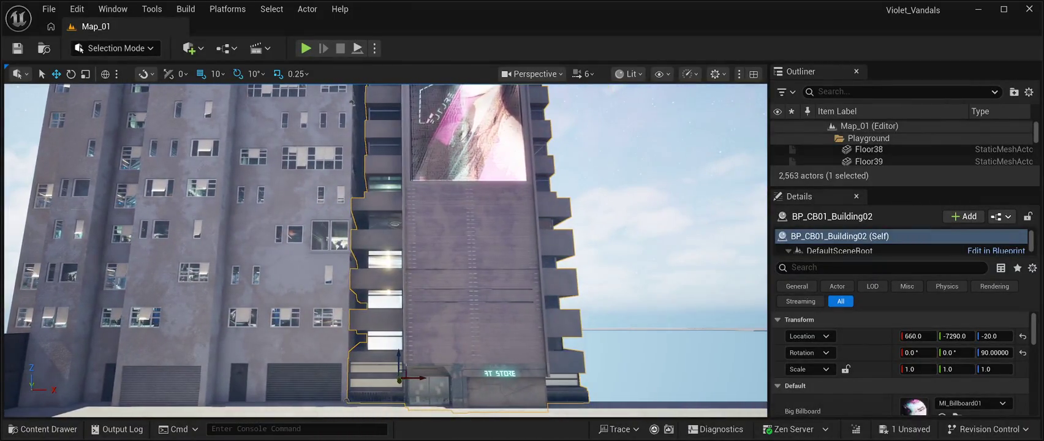
{"action": "left_click_drag", "start_coordinate": [416, 380], "coordinate": [441, 381]}
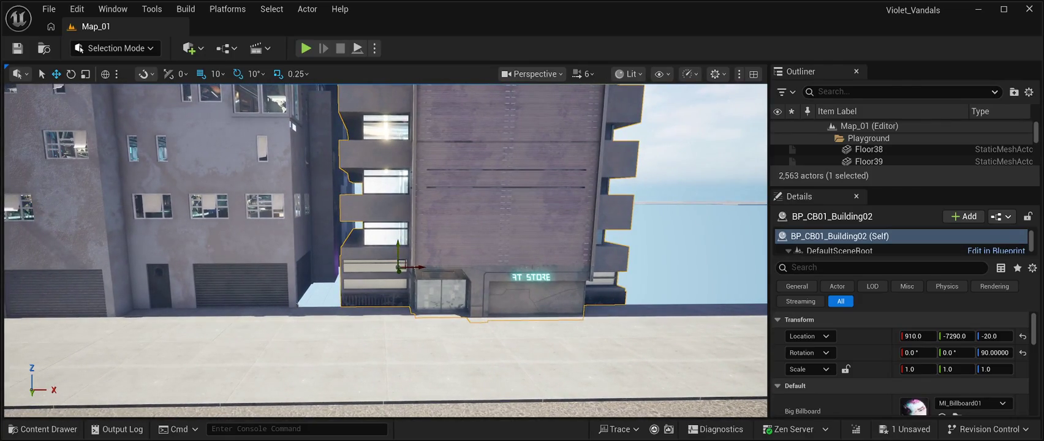
{"action": "left_click_drag", "start_coordinate": [397, 243], "coordinate": [401, 240]}
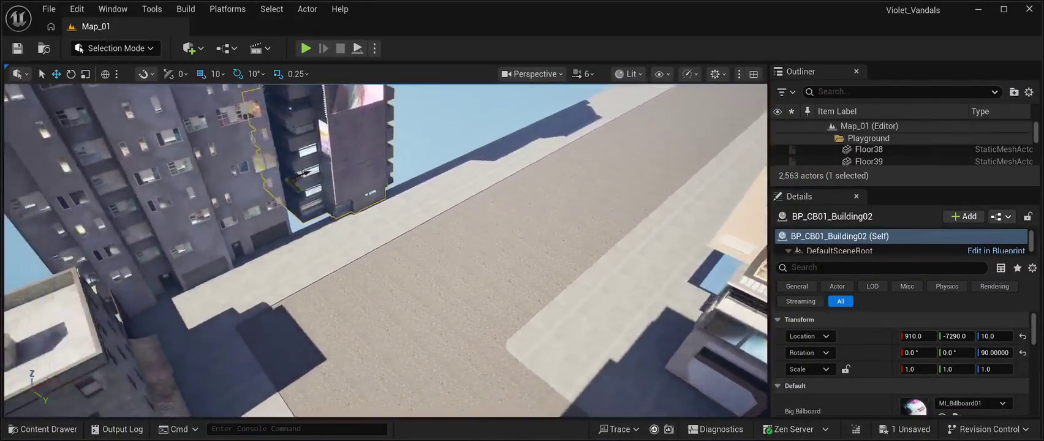
{"action": "left_click", "coordinate": [393, 331]}
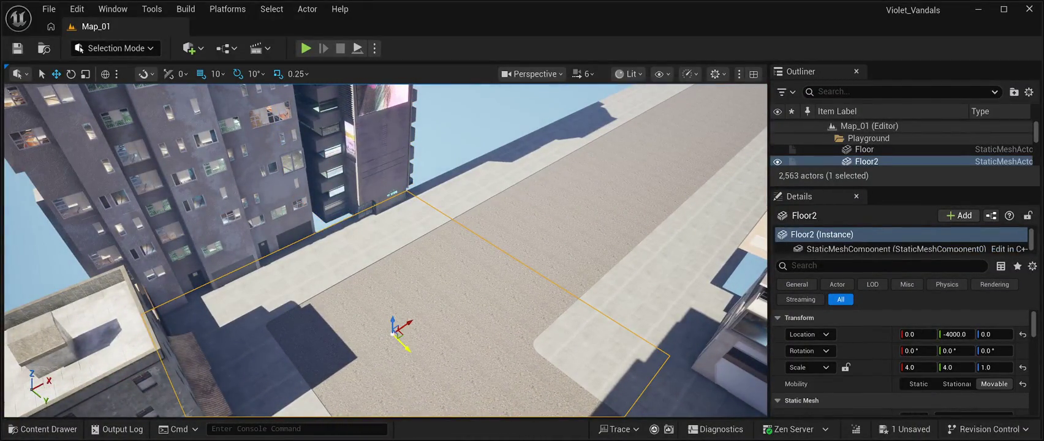
Step: Alt-drag Floor2 along the road to create the duplicate slab Floor40
{"action": "left_click_drag", "start_coordinate": [403, 344], "coordinate": [250, 195]}
{"action": "scroll", "coordinate": [384, 251], "scroll_direction": "up", "scroll_amount": 5}
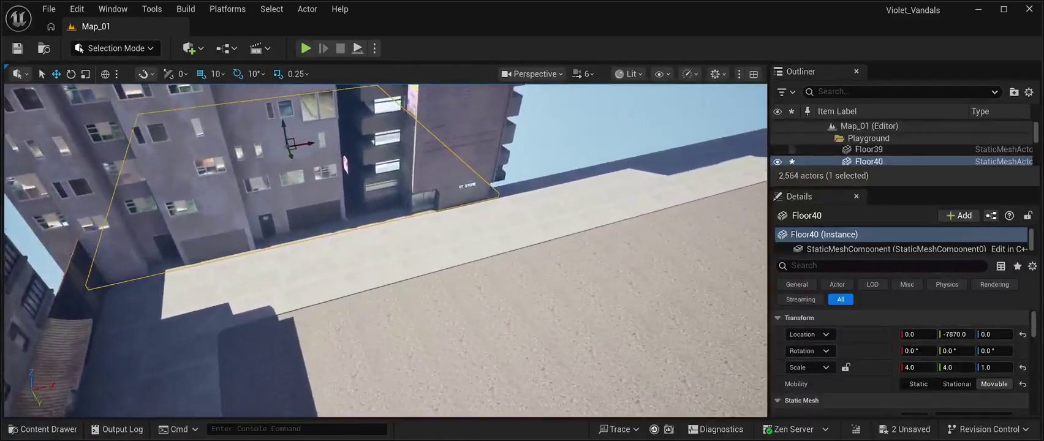
{"action": "left_click_drag", "start_coordinate": [385, 251], "coordinate": [435, 236]}
{"action": "left_click", "coordinate": [141, 220]}
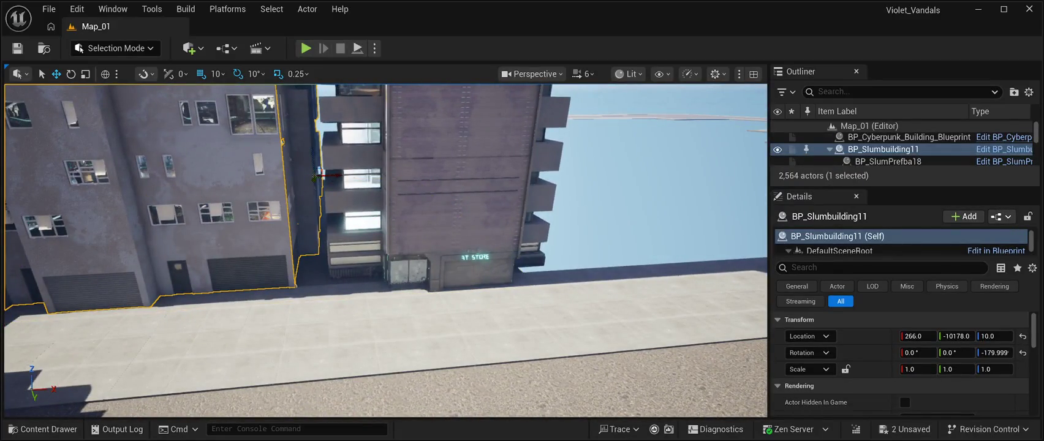
{"action": "left_click", "coordinate": [320, 122]}
{"action": "left_click", "coordinate": [302, 286]}
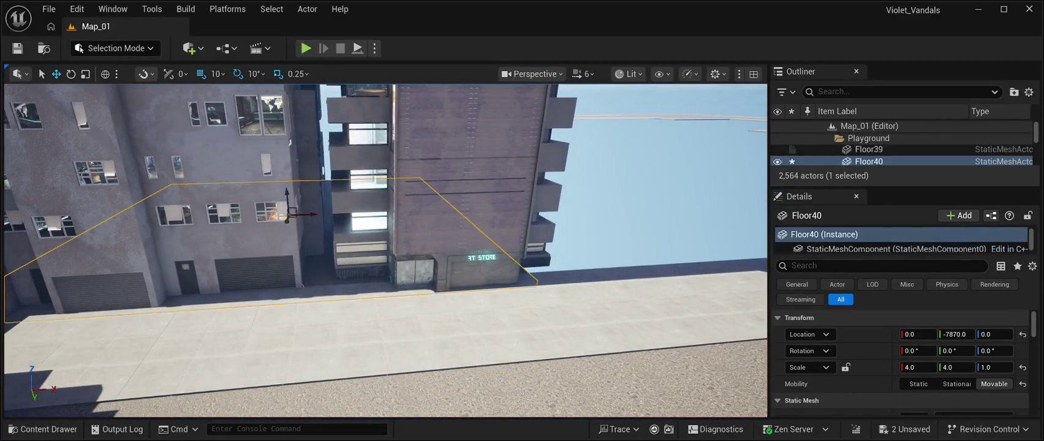
Step: Position Floor40 at 390, -8000, 0 beneath the new store building
{"action": "mouse_move", "coordinate": [313, 214]}
{"action": "left_mouse_down"}
{"action": "mouse_move", "coordinate": [361, 212]}
{"action": "mouse_move", "coordinate": [349, 211]}
{"action": "left_mouse_up"}
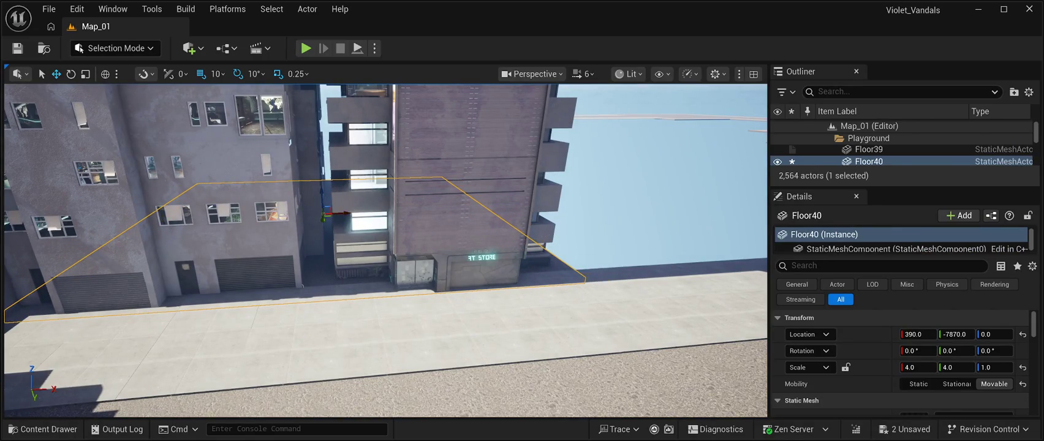
{"action": "key", "text": "f"}
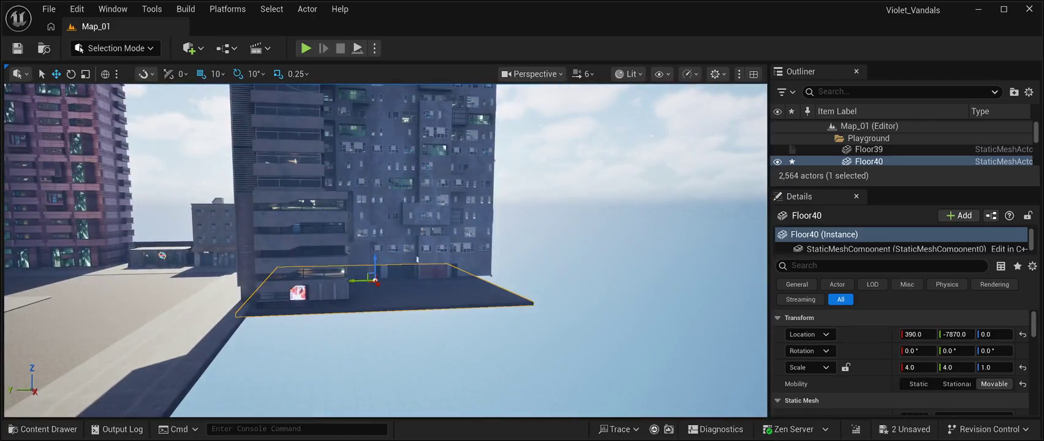
{"action": "mouse_move", "coordinate": [353, 283]}
{"action": "left_mouse_down"}
{"action": "mouse_move", "coordinate": [348, 237]}
{"action": "mouse_move", "coordinate": [386, 248]}
{"action": "mouse_move", "coordinate": [391, 227]}
{"action": "left_mouse_up"}
{"action": "left_click", "coordinate": [901, 149]}
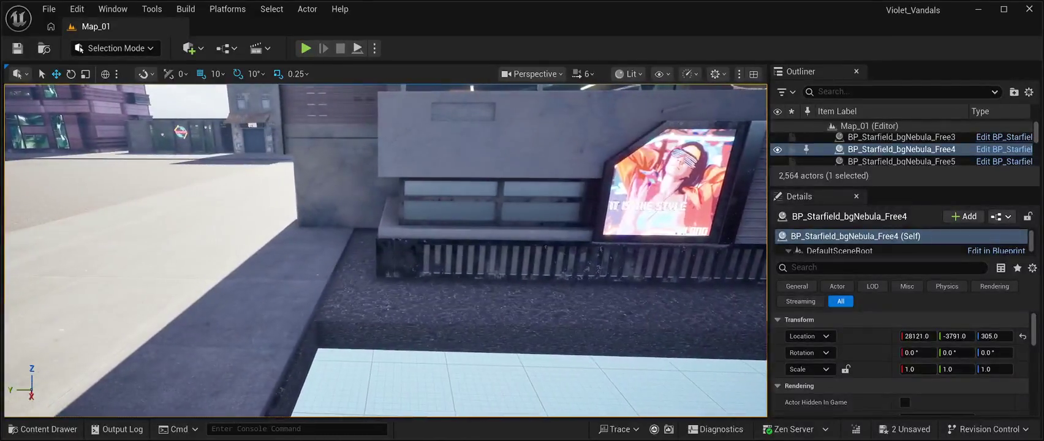
{"action": "scroll", "coordinate": [386, 250], "scroll_direction": "down", "scroll_amount": 3}
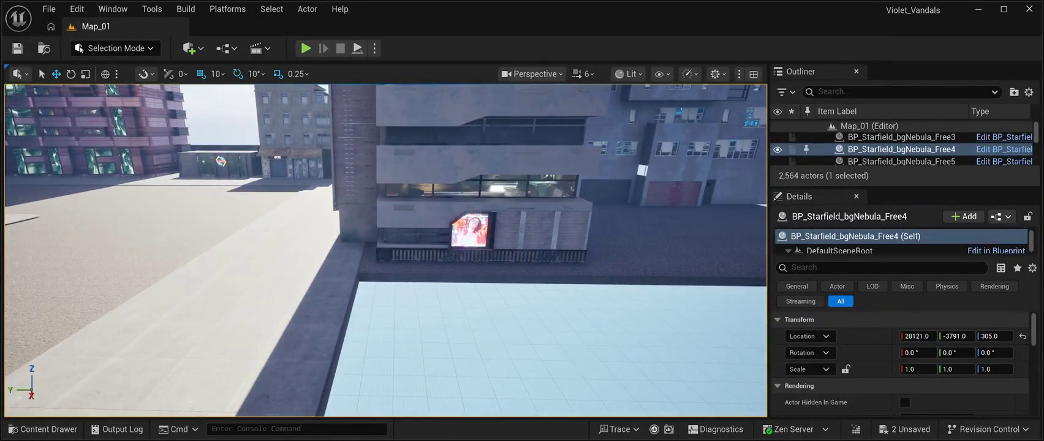
{"action": "left_click", "coordinate": [386, 250]}
{"action": "mouse_move", "coordinate": [386, 251]}
{"action": "left_mouse_down"}
{"action": "mouse_move", "coordinate": [358, 248]}
{"action": "mouse_move", "coordinate": [393, 252]}
{"action": "mouse_move", "coordinate": [398, 227]}
{"action": "left_mouse_up"}
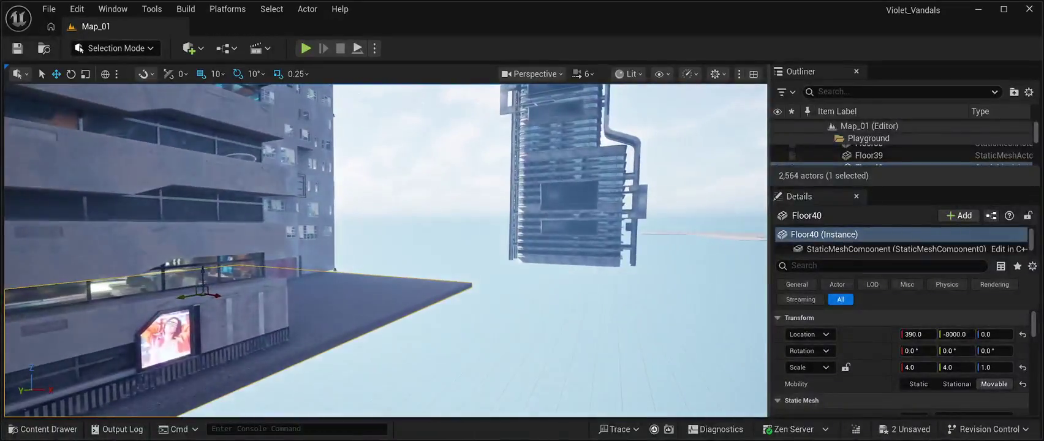
Step: Move the blue glass skyscraper BP_CP_bulding03 along X and Y to 820, -11610, 2700
{"action": "left_click", "coordinate": [570, 183]}
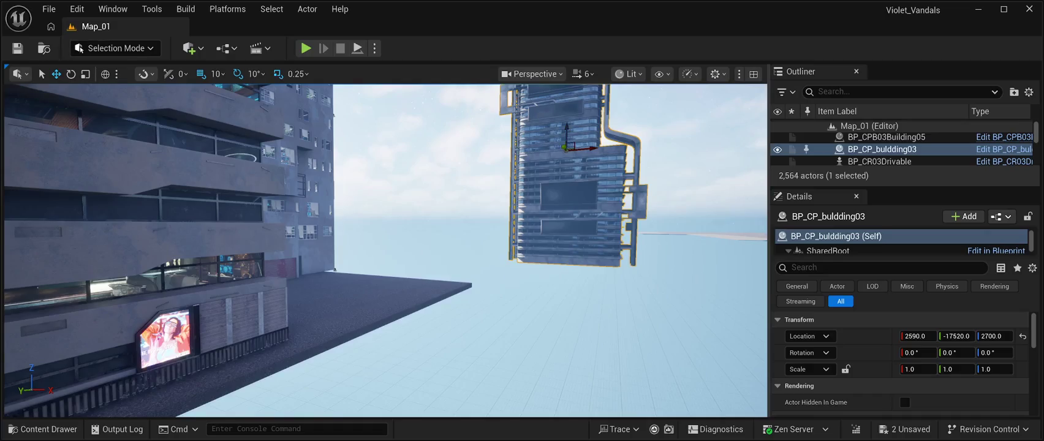
{"action": "mouse_move", "coordinate": [559, 147]}
{"action": "left_mouse_down"}
{"action": "mouse_move", "coordinate": [513, 170]}
{"action": "mouse_move", "coordinate": [528, 158]}
{"action": "left_mouse_up"}
{"action": "left_click_drag", "start_coordinate": [915, 336], "coordinate": [839, 335]}
{"action": "left_click_drag", "start_coordinate": [427, 129], "coordinate": [371, 100]}
{"action": "mouse_move", "coordinate": [543, 173]}
{"action": "left_mouse_down"}
{"action": "mouse_move", "coordinate": [560, 164]}
{"action": "mouse_move", "coordinate": [462, 164]}
{"action": "left_mouse_up"}
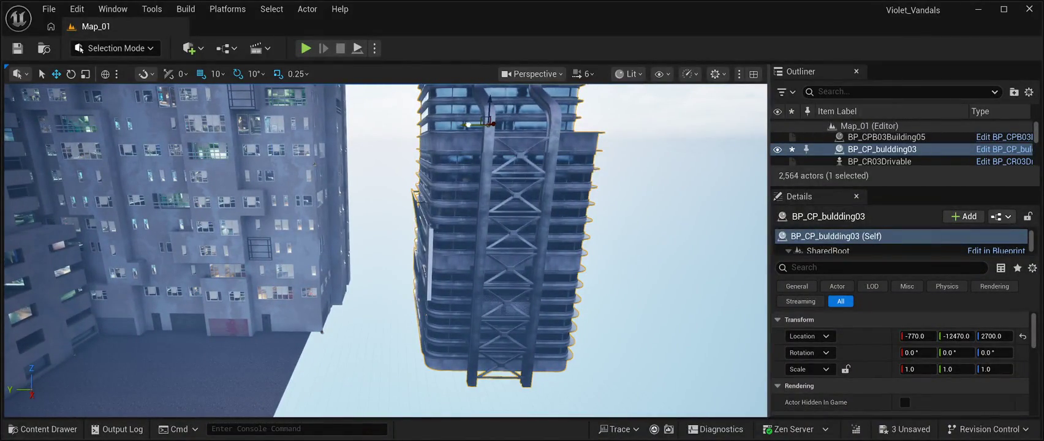
{"action": "left_click_drag", "start_coordinate": [468, 124], "coordinate": [425, 131]}
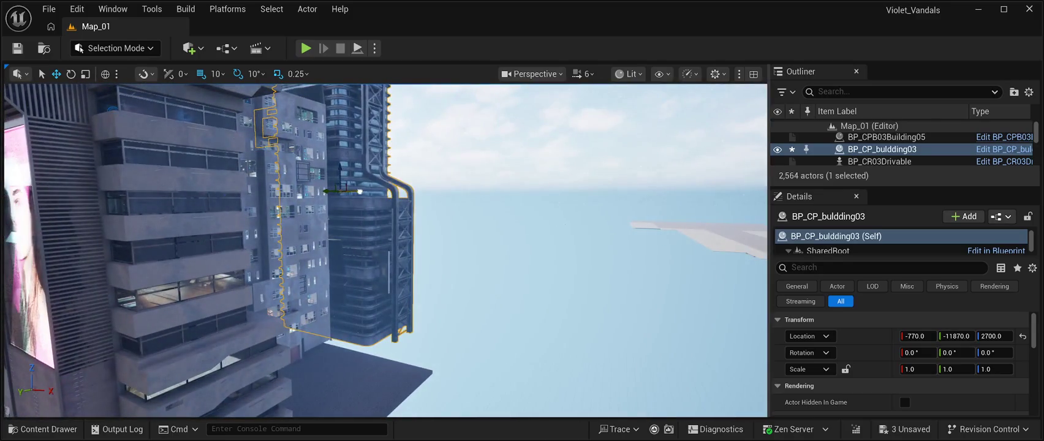
{"action": "mouse_move", "coordinate": [360, 191]}
{"action": "left_mouse_down"}
{"action": "mouse_move", "coordinate": [412, 211]}
{"action": "mouse_move", "coordinate": [384, 190]}
{"action": "left_mouse_up"}
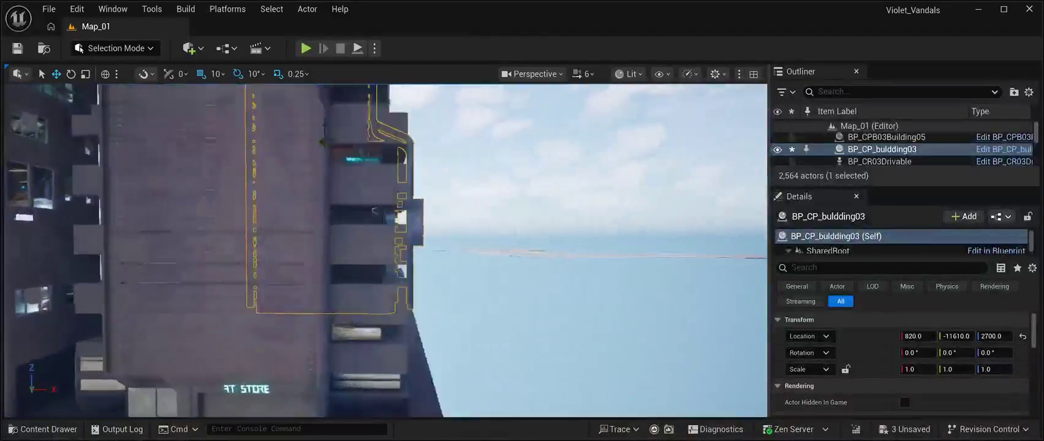
{"action": "left_click", "coordinate": [612, 153]}
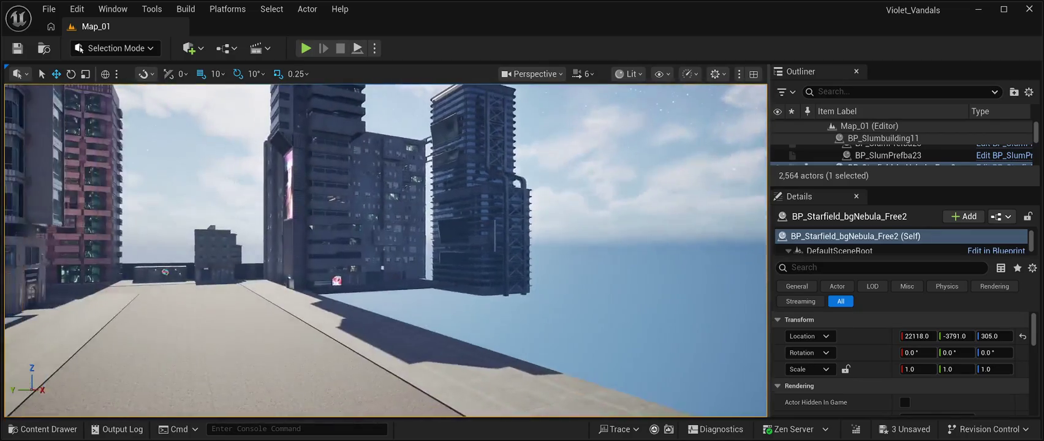
{"action": "left_click", "coordinate": [390, 202]}
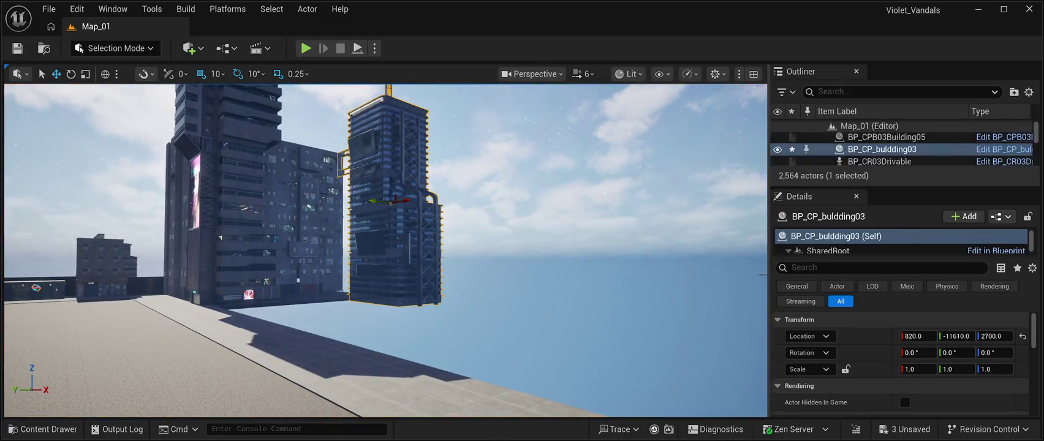
Step: Rotate the skyscraper -90° about Z, save Map_01, and show the BuildingPrefabs01 assets
{"action": "key", "text": "e"}
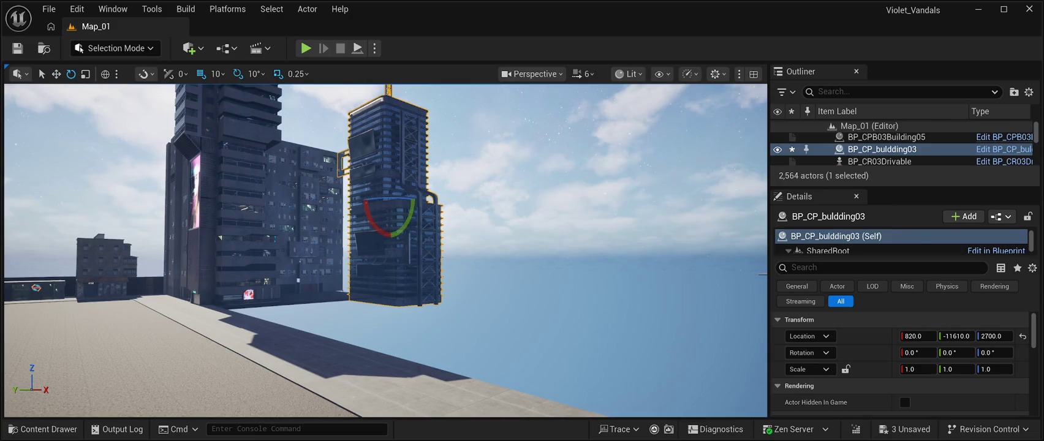
{"action": "left_click_drag", "start_coordinate": [386, 234], "coordinate": [425, 203]}
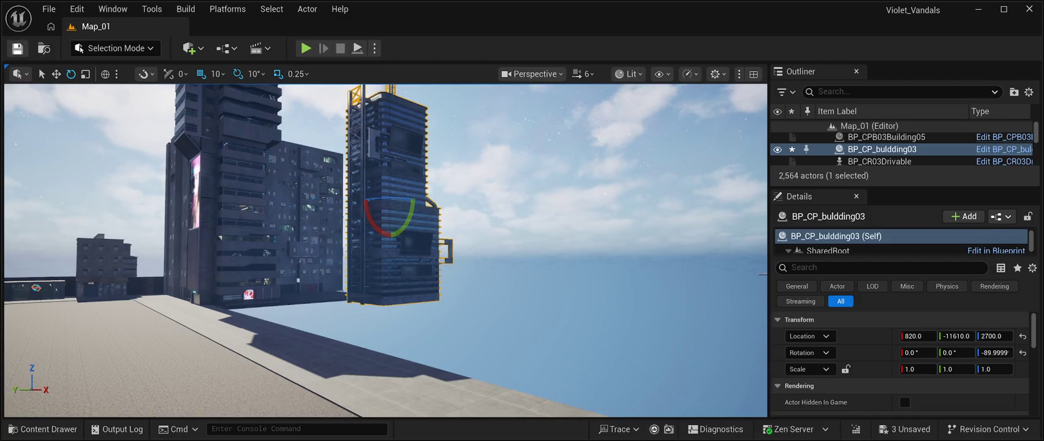
{"action": "left_click", "coordinate": [18, 48]}
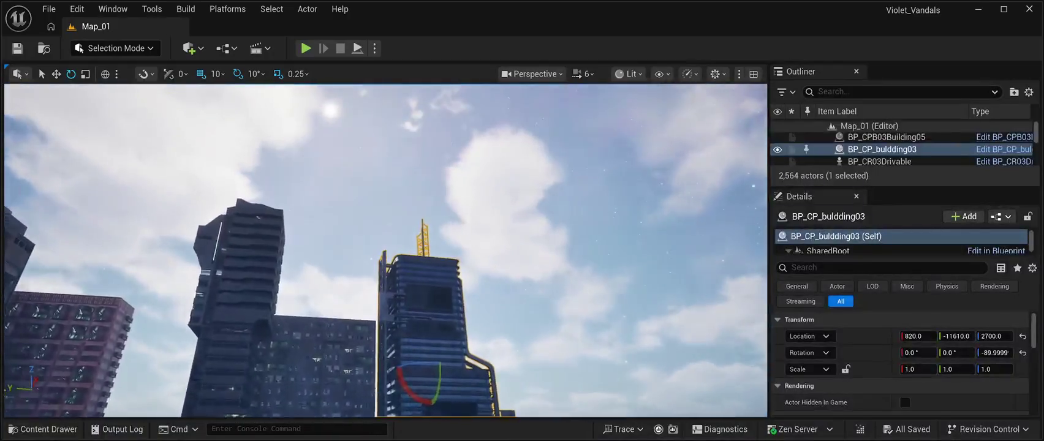
{"action": "key", "text": "w"}
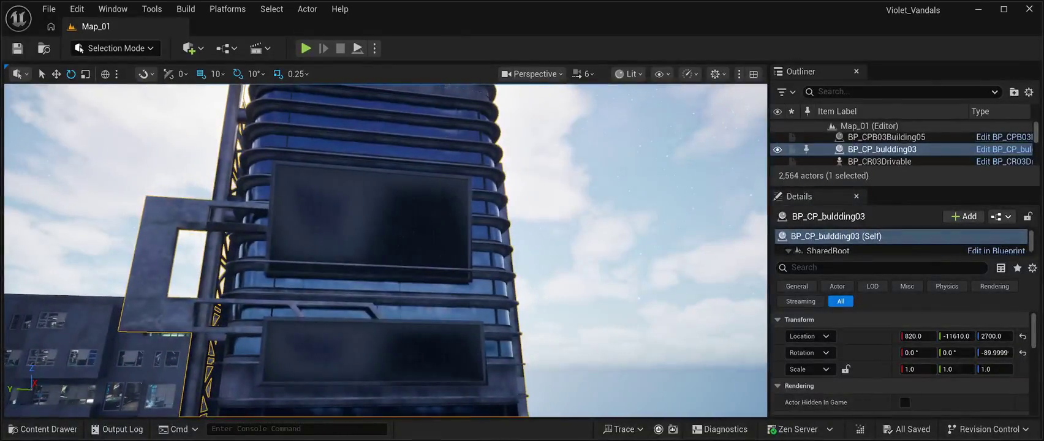
{"action": "left_click", "coordinate": [42, 429]}
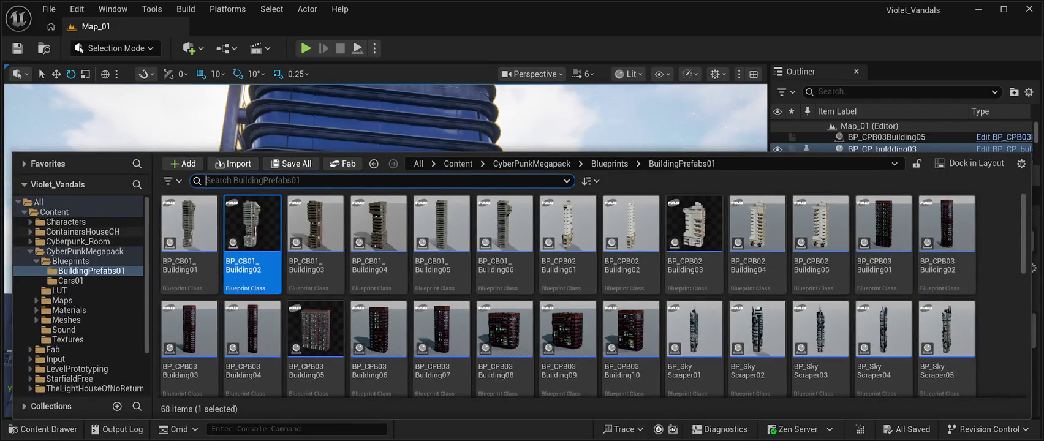
Step: Open the CyberPunkMegapack Meshes folder listing its 595 static meshes
{"action": "left_click", "coordinate": [85, 251]}
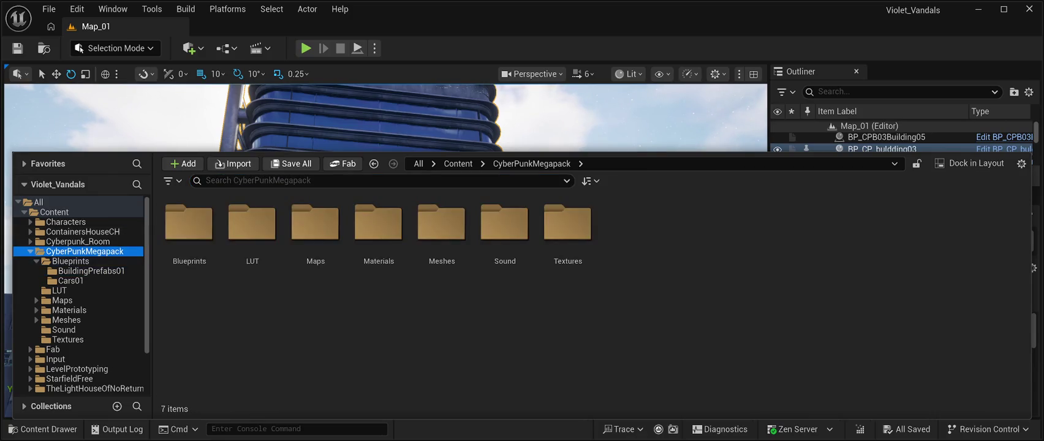
{"action": "left_click", "coordinate": [440, 226]}
{"action": "double_click", "coordinate": [441, 227]}
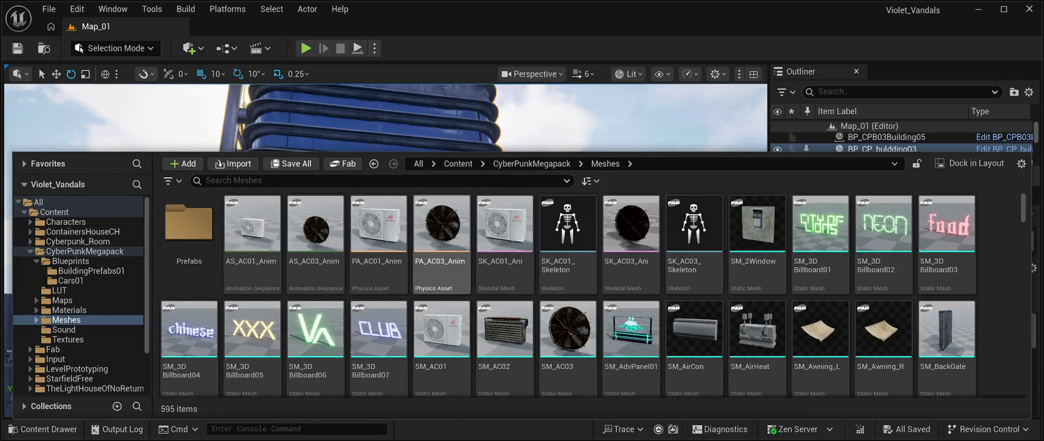
Step: Scroll down to the SM_Slums building pieces and select SM_Slums40
{"action": "scroll", "coordinate": [631, 331], "scroll_direction": "down", "scroll_amount": 2}
{"action": "scroll", "coordinate": [631, 331], "scroll_direction": "down", "scroll_amount": 10}
{"action": "scroll", "coordinate": [631, 294], "scroll_direction": "down", "scroll_amount": 5}
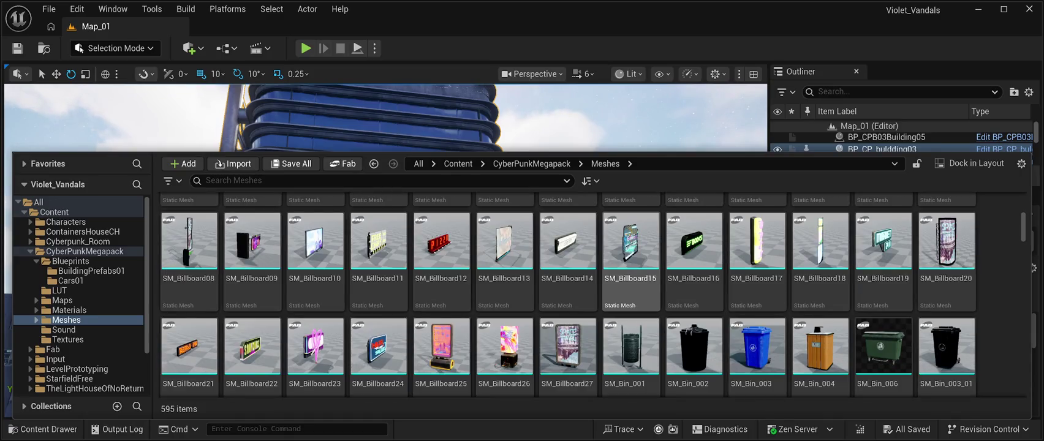
{"action": "scroll", "coordinate": [567, 263], "scroll_direction": "down", "scroll_amount": 3}
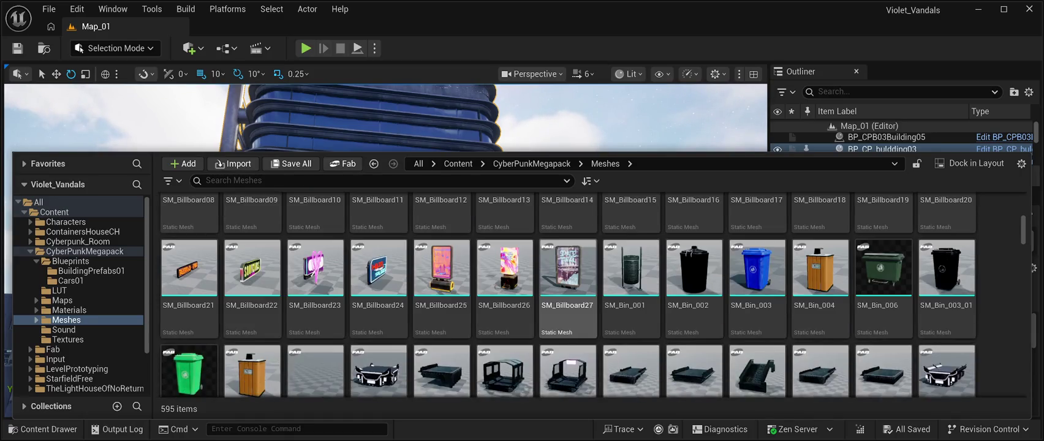
{"action": "scroll", "coordinate": [567, 288], "scroll_direction": "down", "scroll_amount": 3}
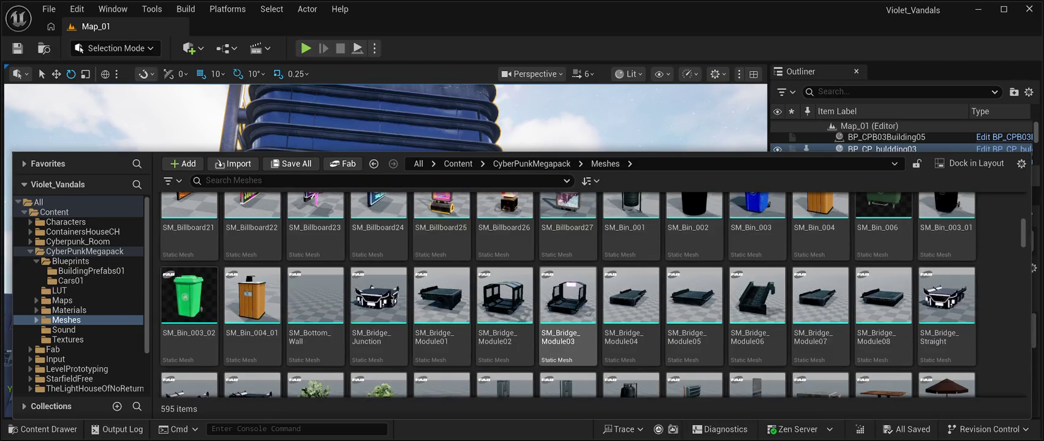
{"action": "scroll", "coordinate": [567, 294], "scroll_direction": "down", "scroll_amount": 5}
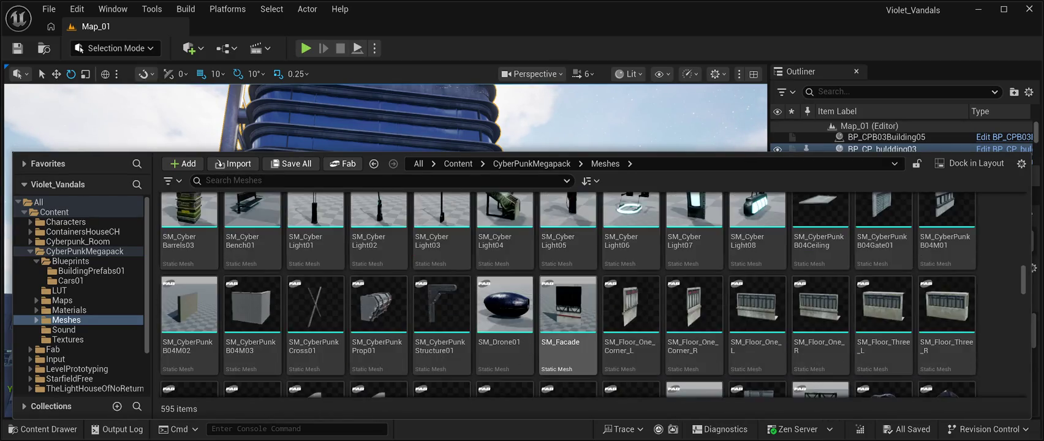
{"action": "scroll", "coordinate": [587, 288], "scroll_direction": "down", "scroll_amount": 5}
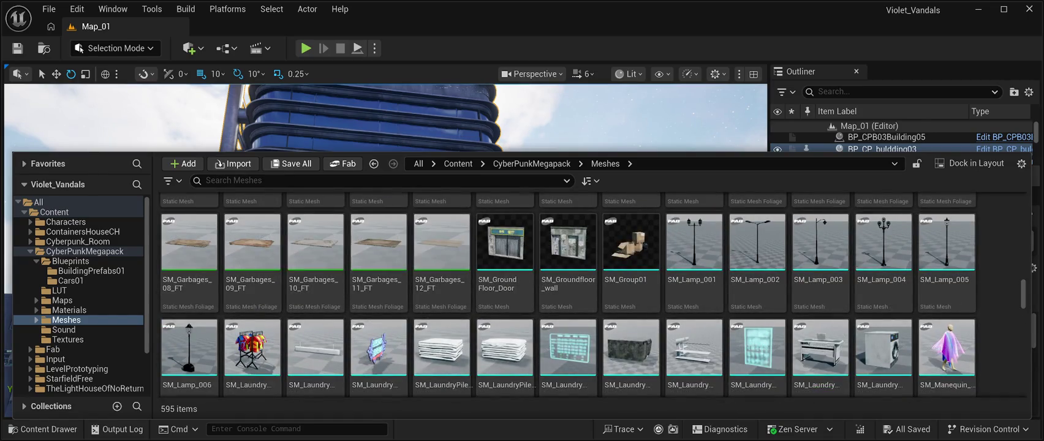
{"action": "scroll", "coordinate": [588, 288], "scroll_direction": "down", "scroll_amount": 2}
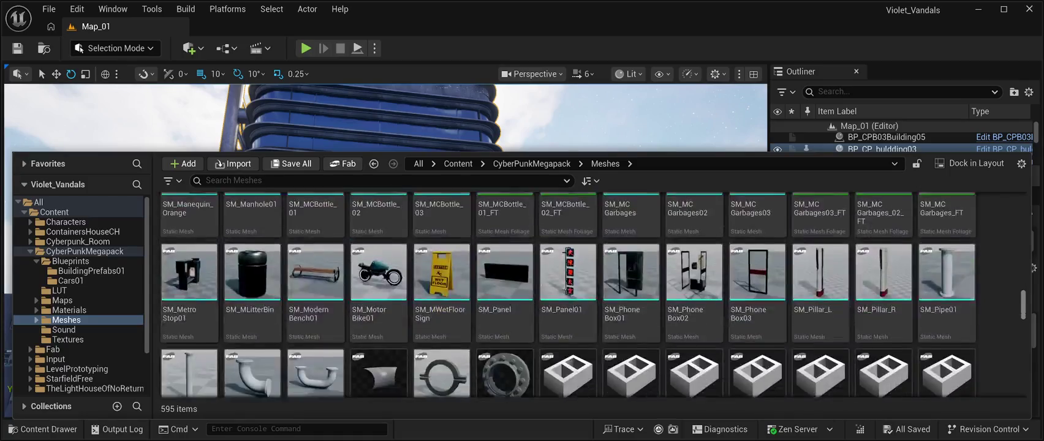
{"action": "scroll", "coordinate": [563, 294], "scroll_direction": "down", "scroll_amount": 1}
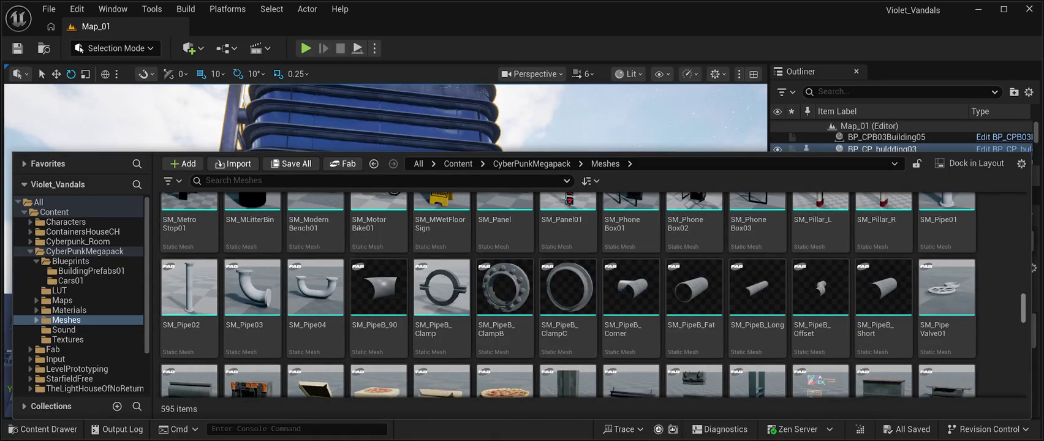
{"action": "scroll", "coordinate": [588, 294], "scroll_direction": "down", "scroll_amount": 3}
{"action": "scroll", "coordinate": [592, 294], "scroll_direction": "down", "scroll_amount": 1}
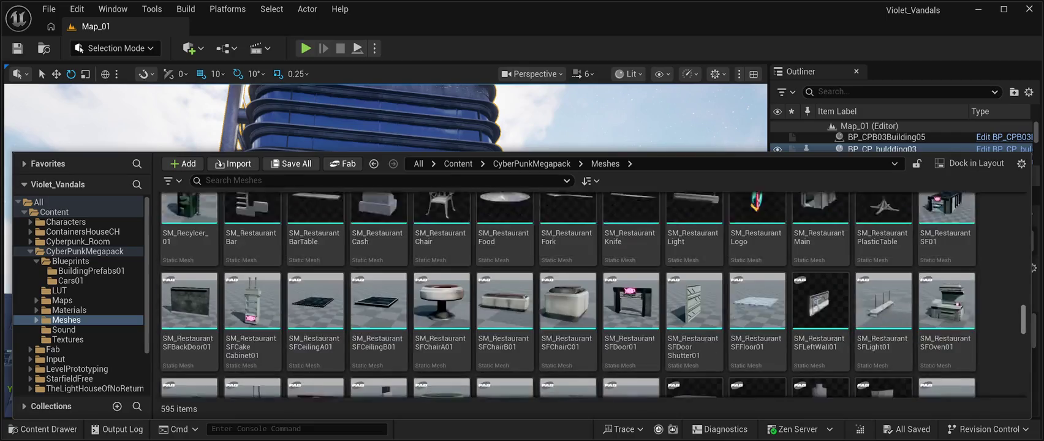
{"action": "scroll", "coordinate": [567, 294], "scroll_direction": "up", "scroll_amount": 2}
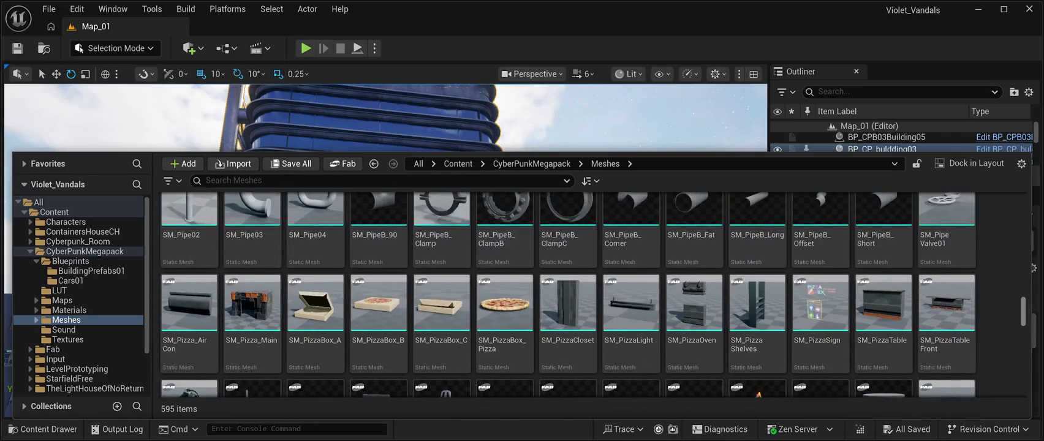
{"action": "scroll", "coordinate": [567, 295], "scroll_direction": "down", "scroll_amount": 6}
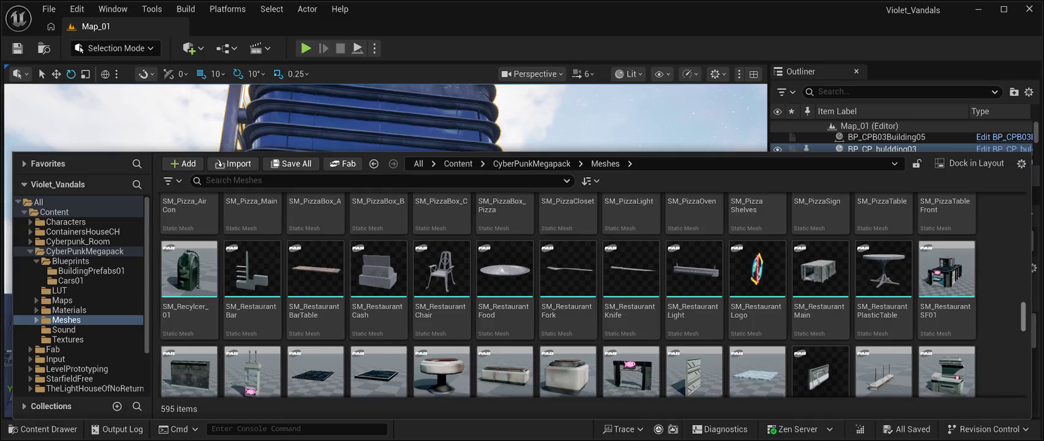
{"action": "scroll", "coordinate": [567, 294], "scroll_direction": "down", "scroll_amount": 15}
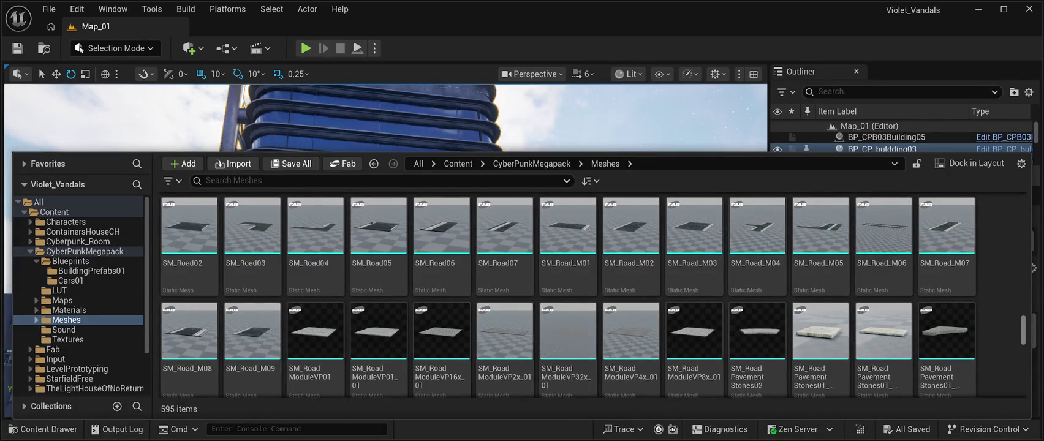
{"action": "scroll", "coordinate": [567, 295], "scroll_direction": "down", "scroll_amount": 4}
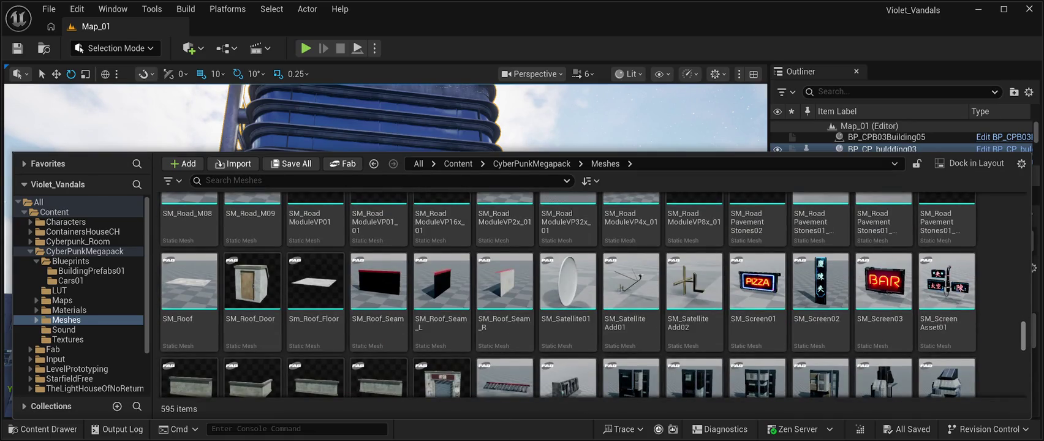
{"action": "scroll", "coordinate": [566, 294], "scroll_direction": "down", "scroll_amount": 1}
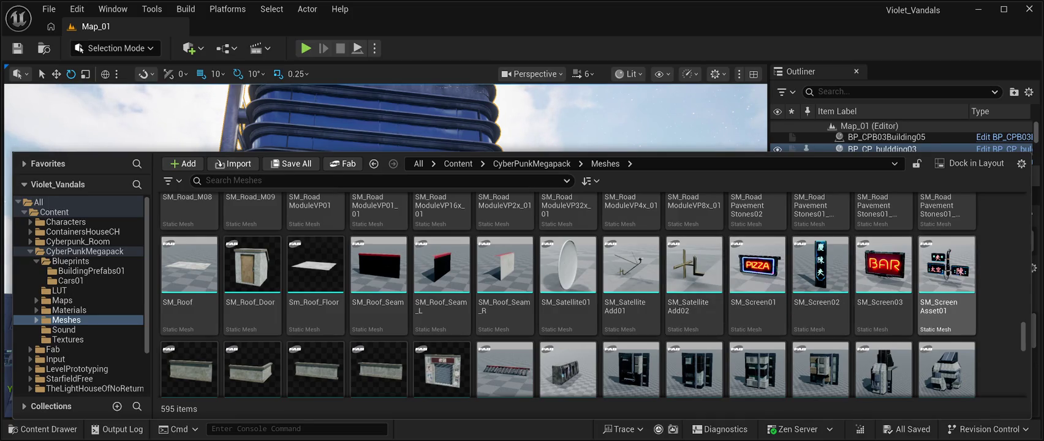
{"action": "scroll", "coordinate": [858, 282], "scroll_direction": "down", "scroll_amount": 10}
{"action": "scroll", "coordinate": [693, 343], "scroll_direction": "down", "scroll_amount": 3}
{"action": "scroll", "coordinate": [694, 343], "scroll_direction": "down", "scroll_amount": 5}
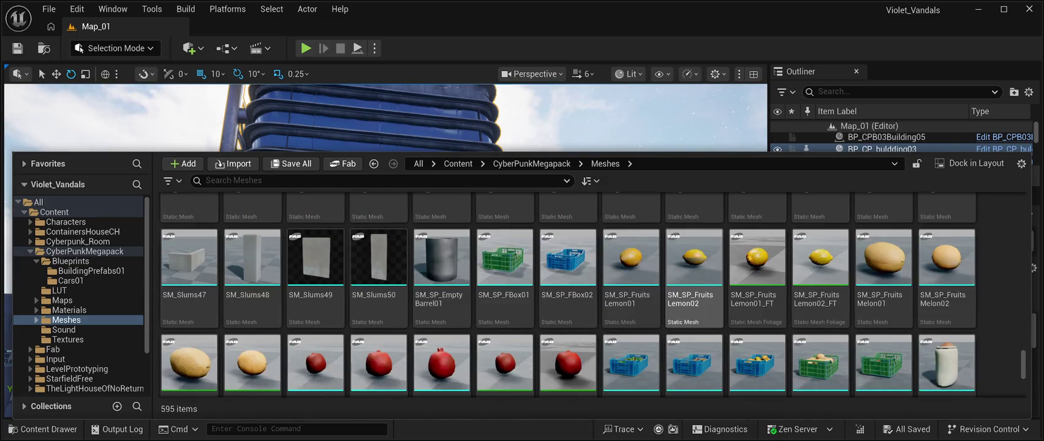
{"action": "scroll", "coordinate": [694, 355], "scroll_direction": "up", "scroll_amount": 2}
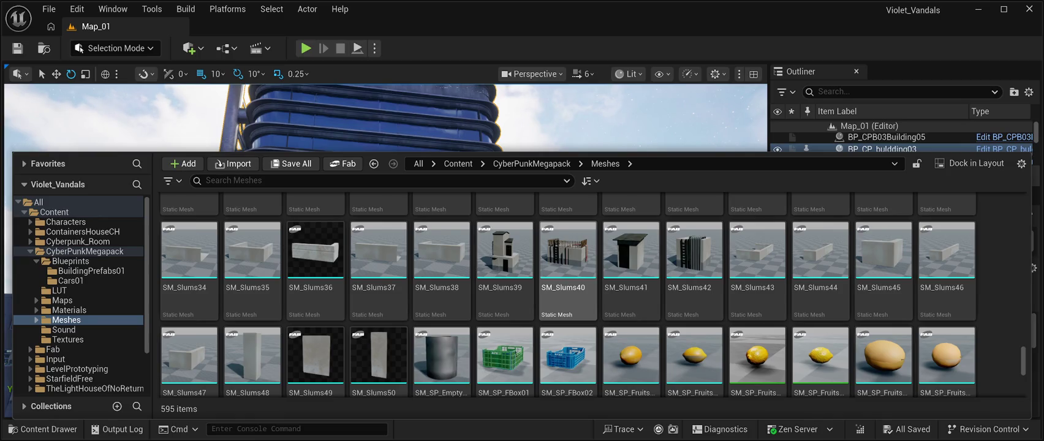
{"action": "left_click", "coordinate": [567, 269]}
Step: Close the Content Drawer and return to the Move tool on the rotated skyscraper
{"action": "key", "text": "ctrl+space"}
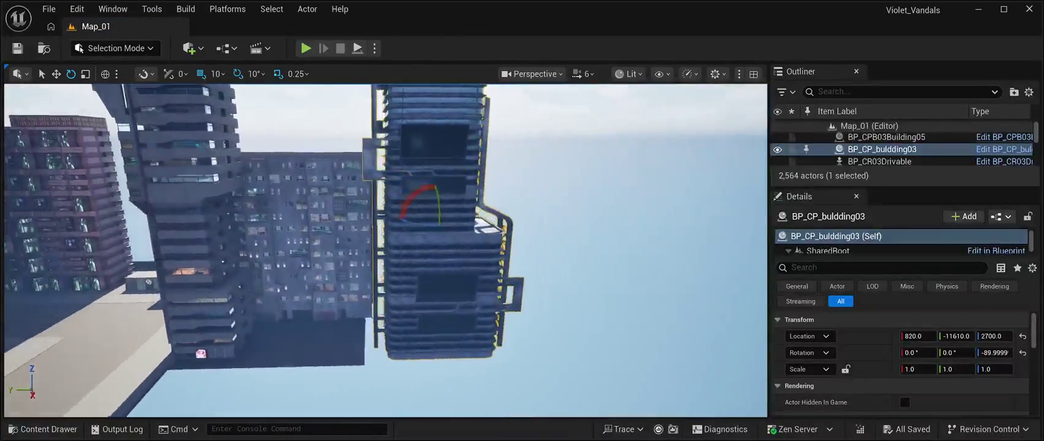
{"action": "key", "text": "w"}
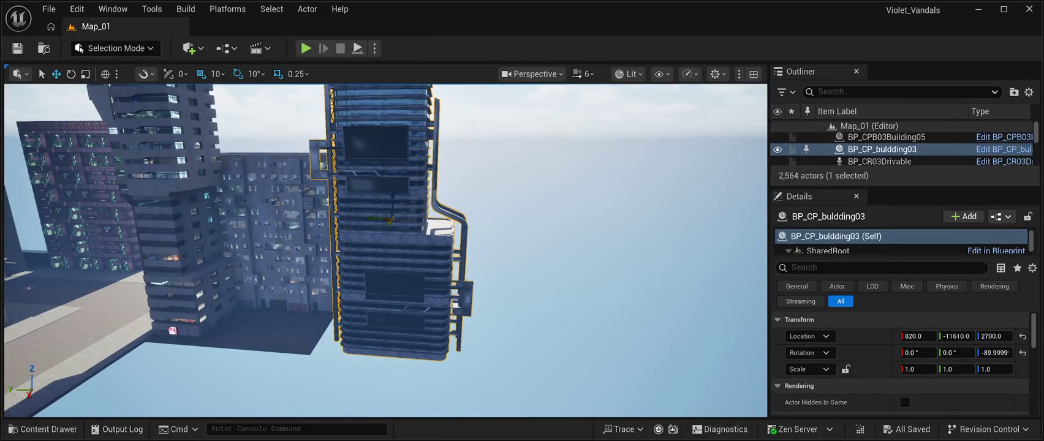